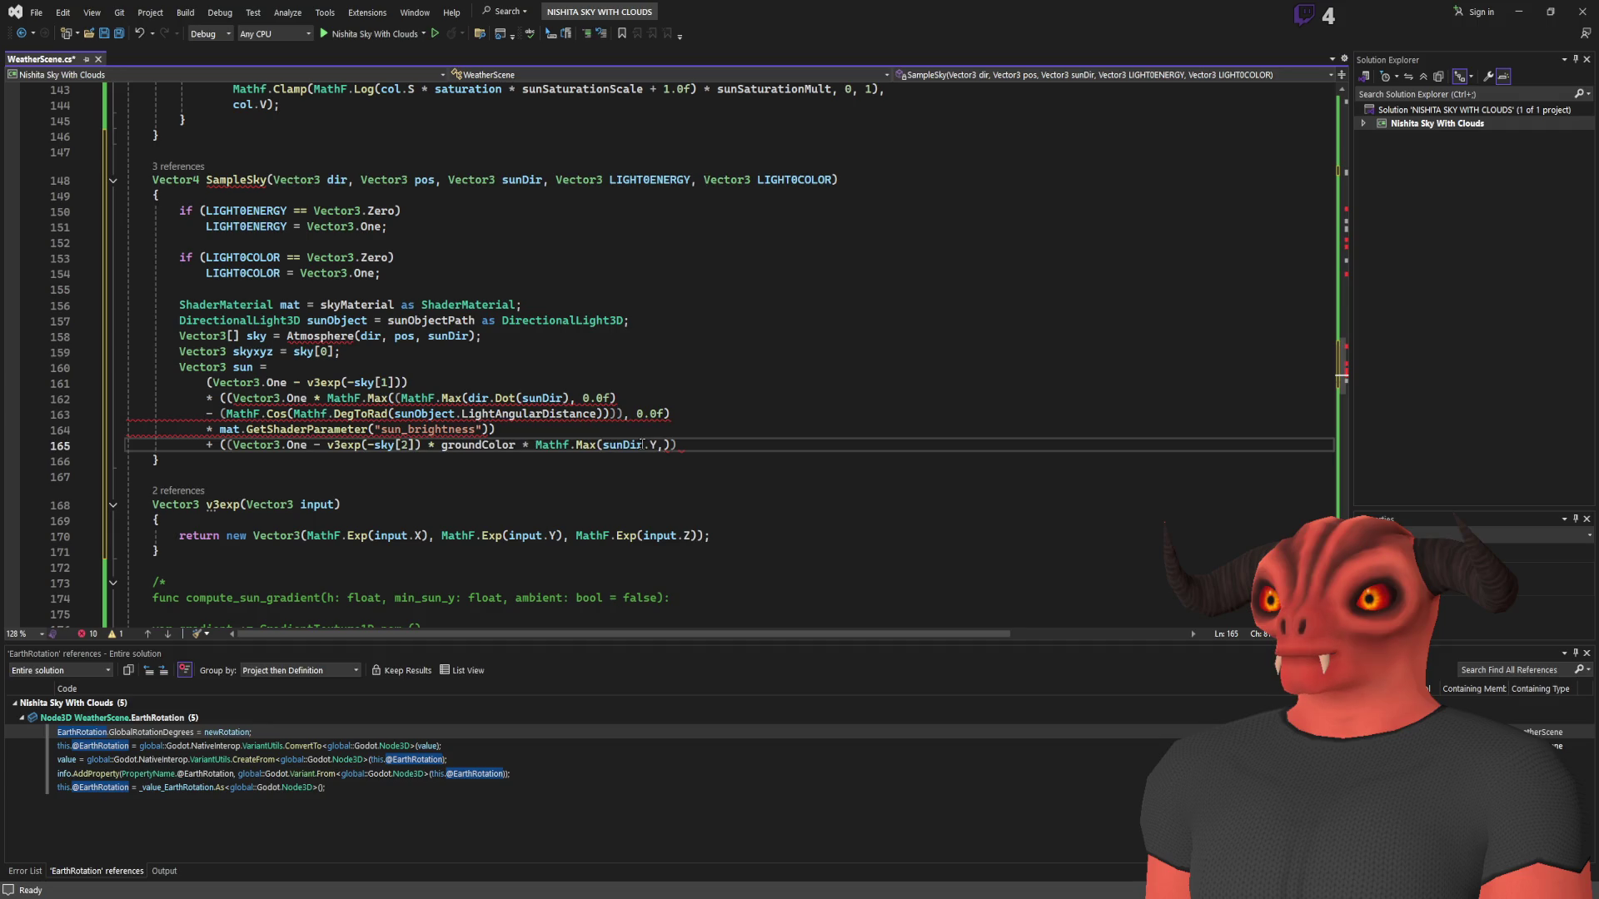
- Finish line 165's ground term: 0.0f) * sky[2].X * groundBrightness) * LIGHT0ENERGY);
text(0.0)
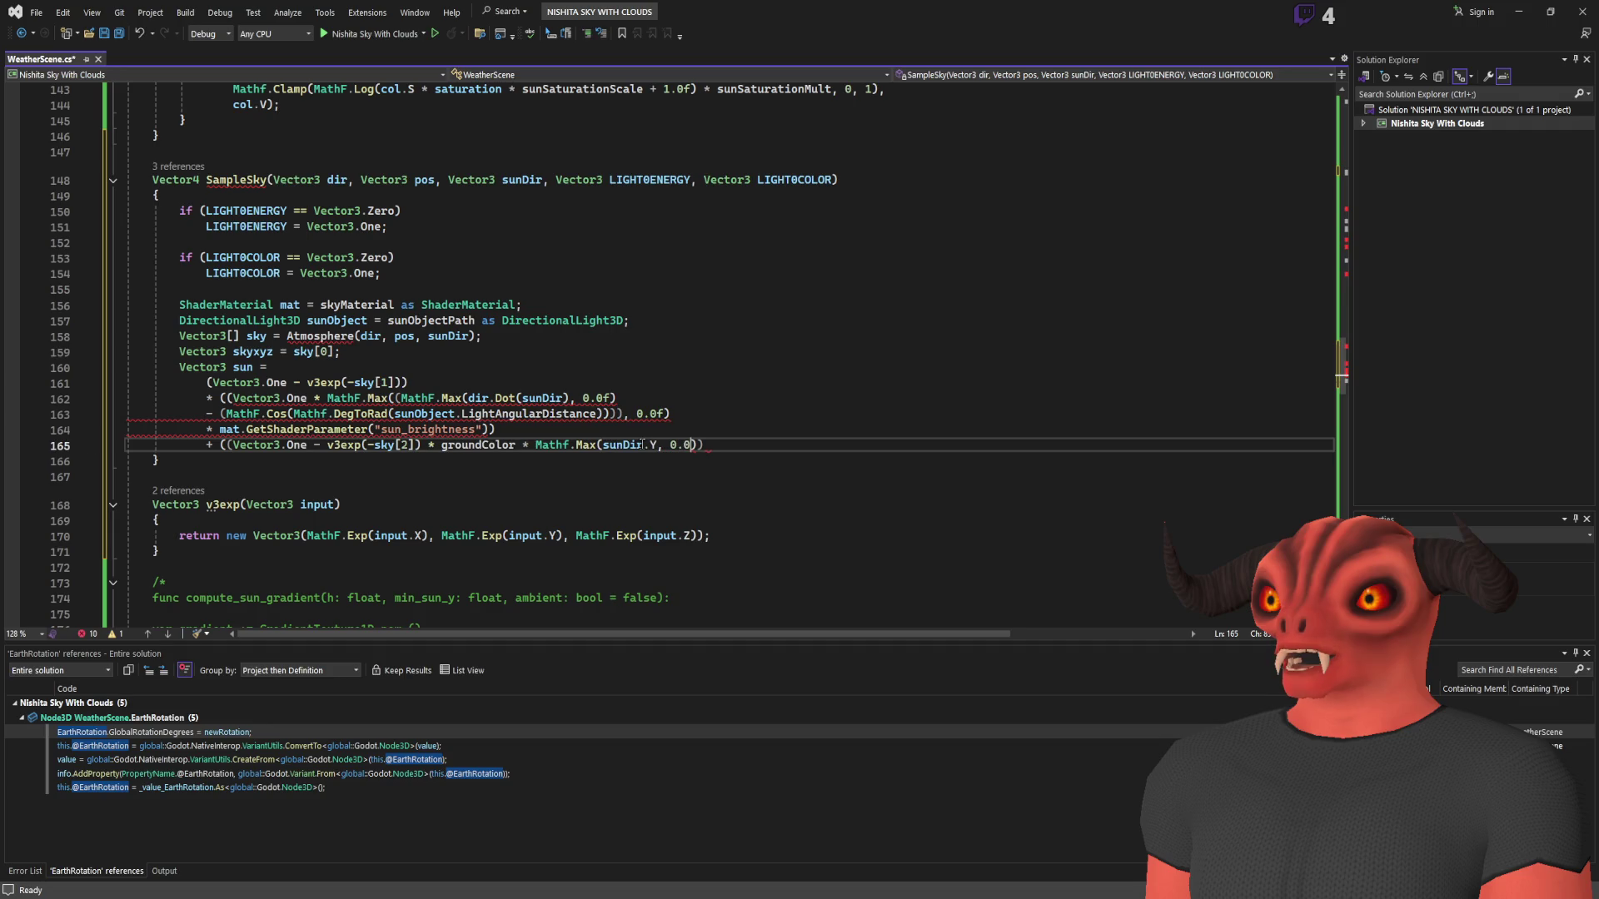
text(f) *)
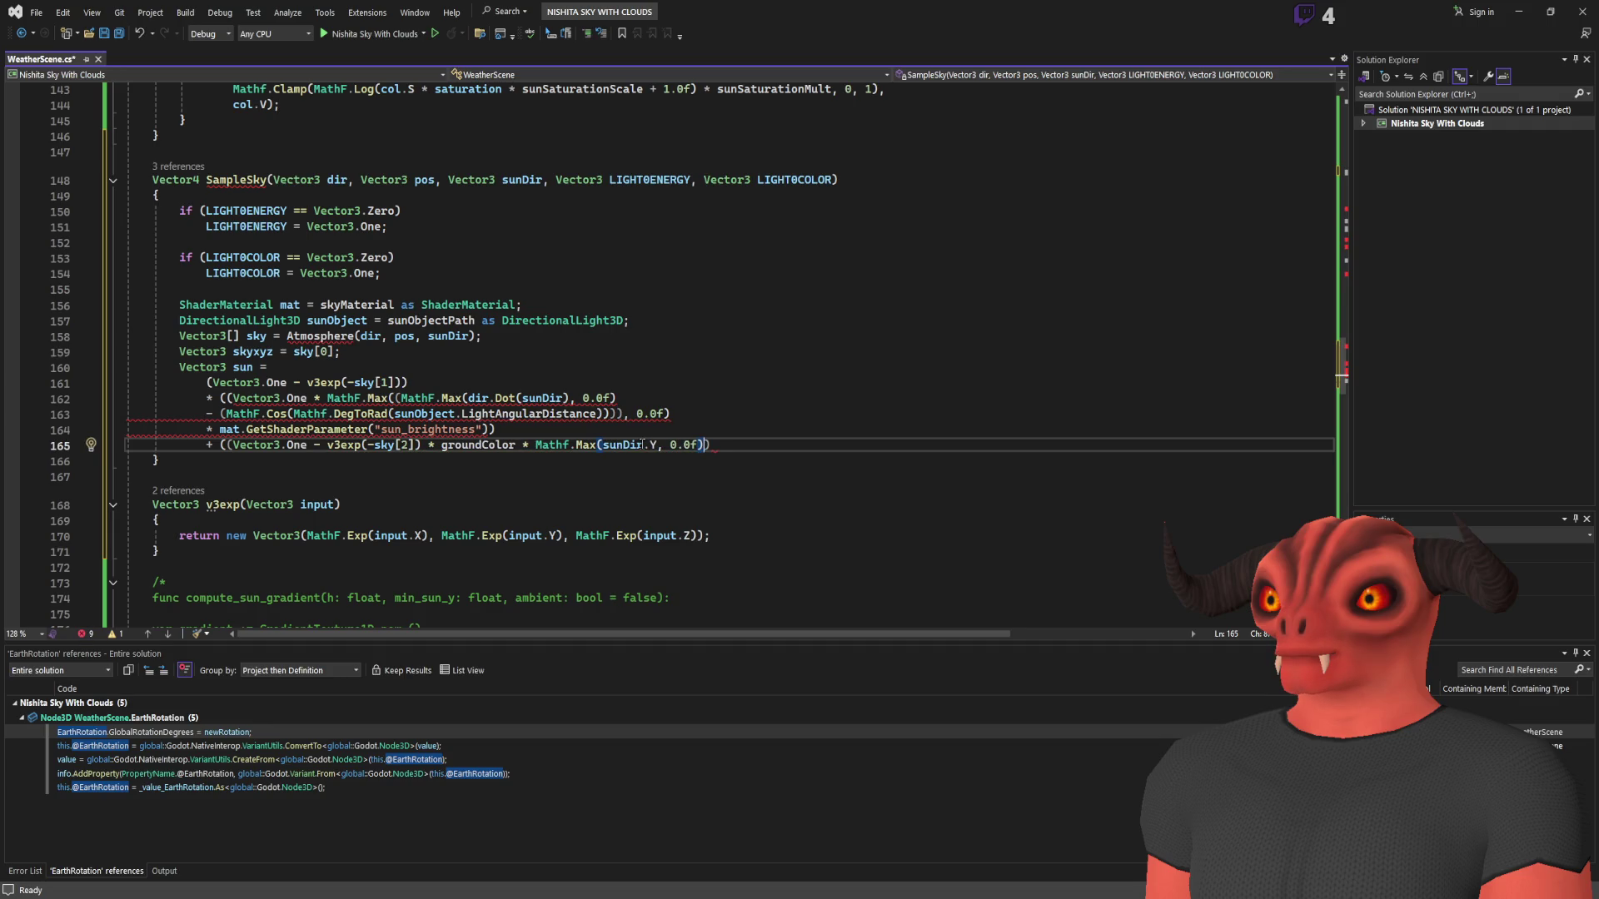
text( sky[2])
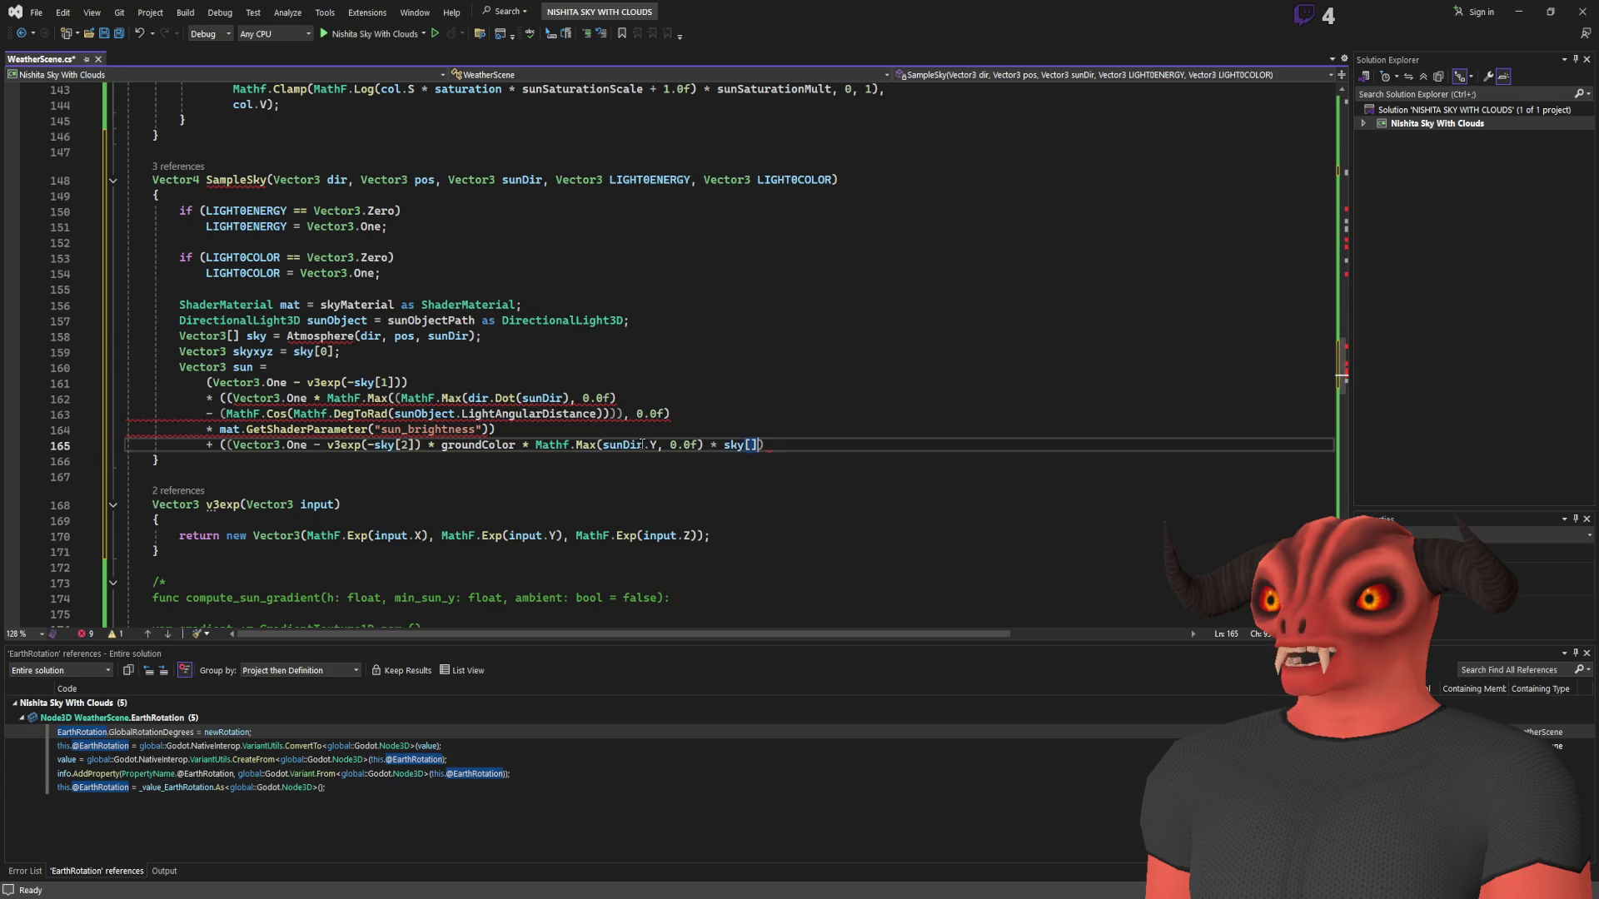
text(.X * grou)
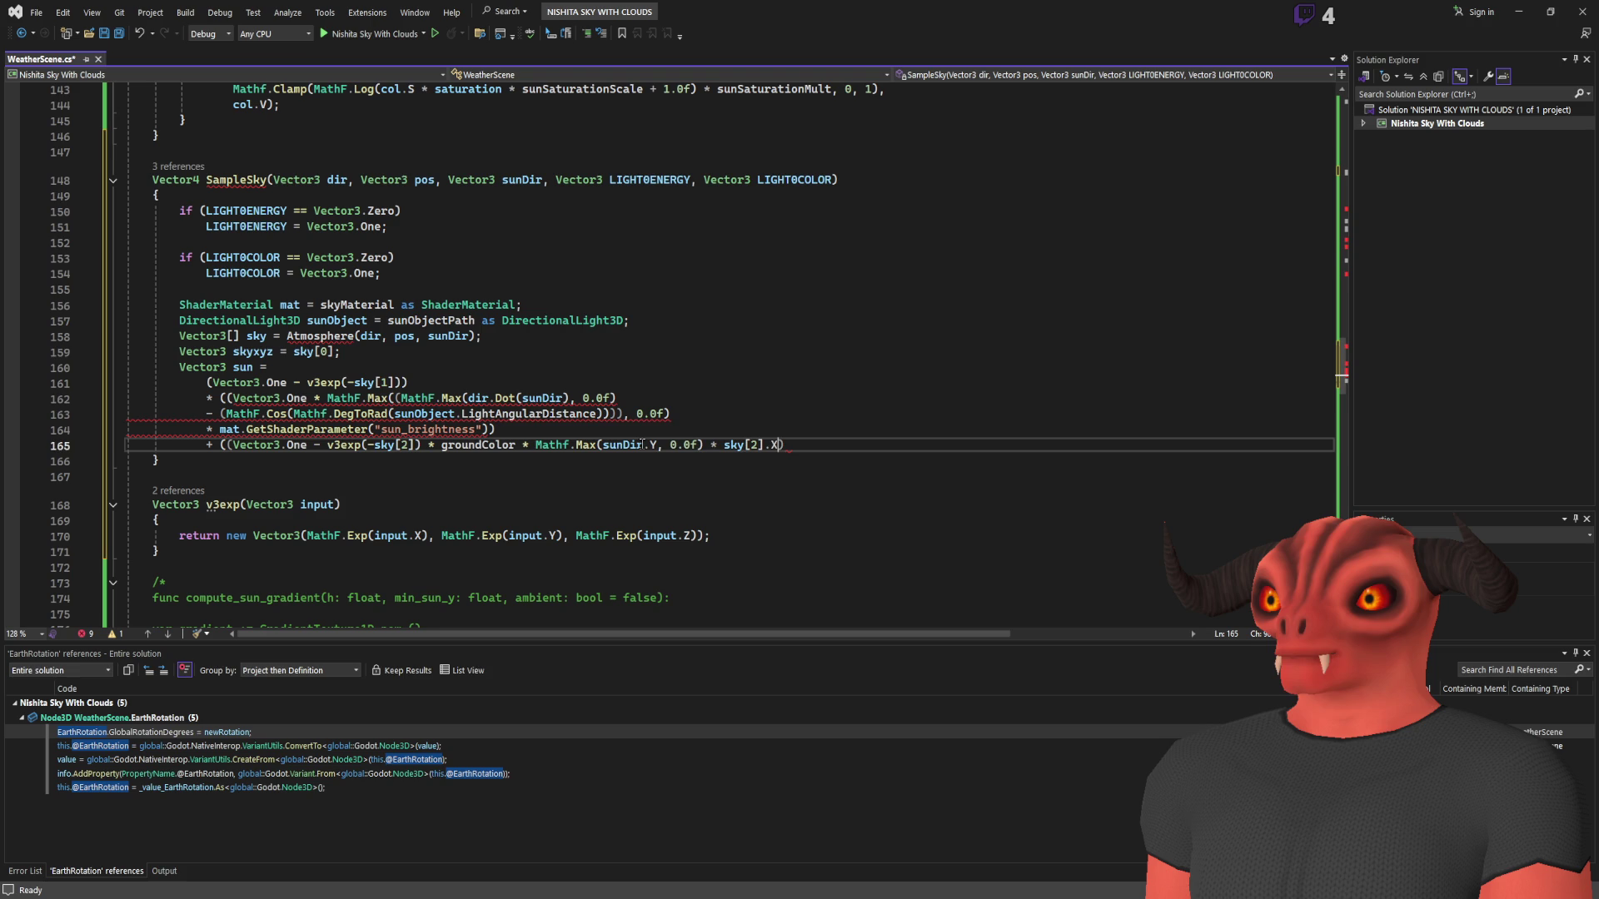
text(ndBrightness)
text() * light)
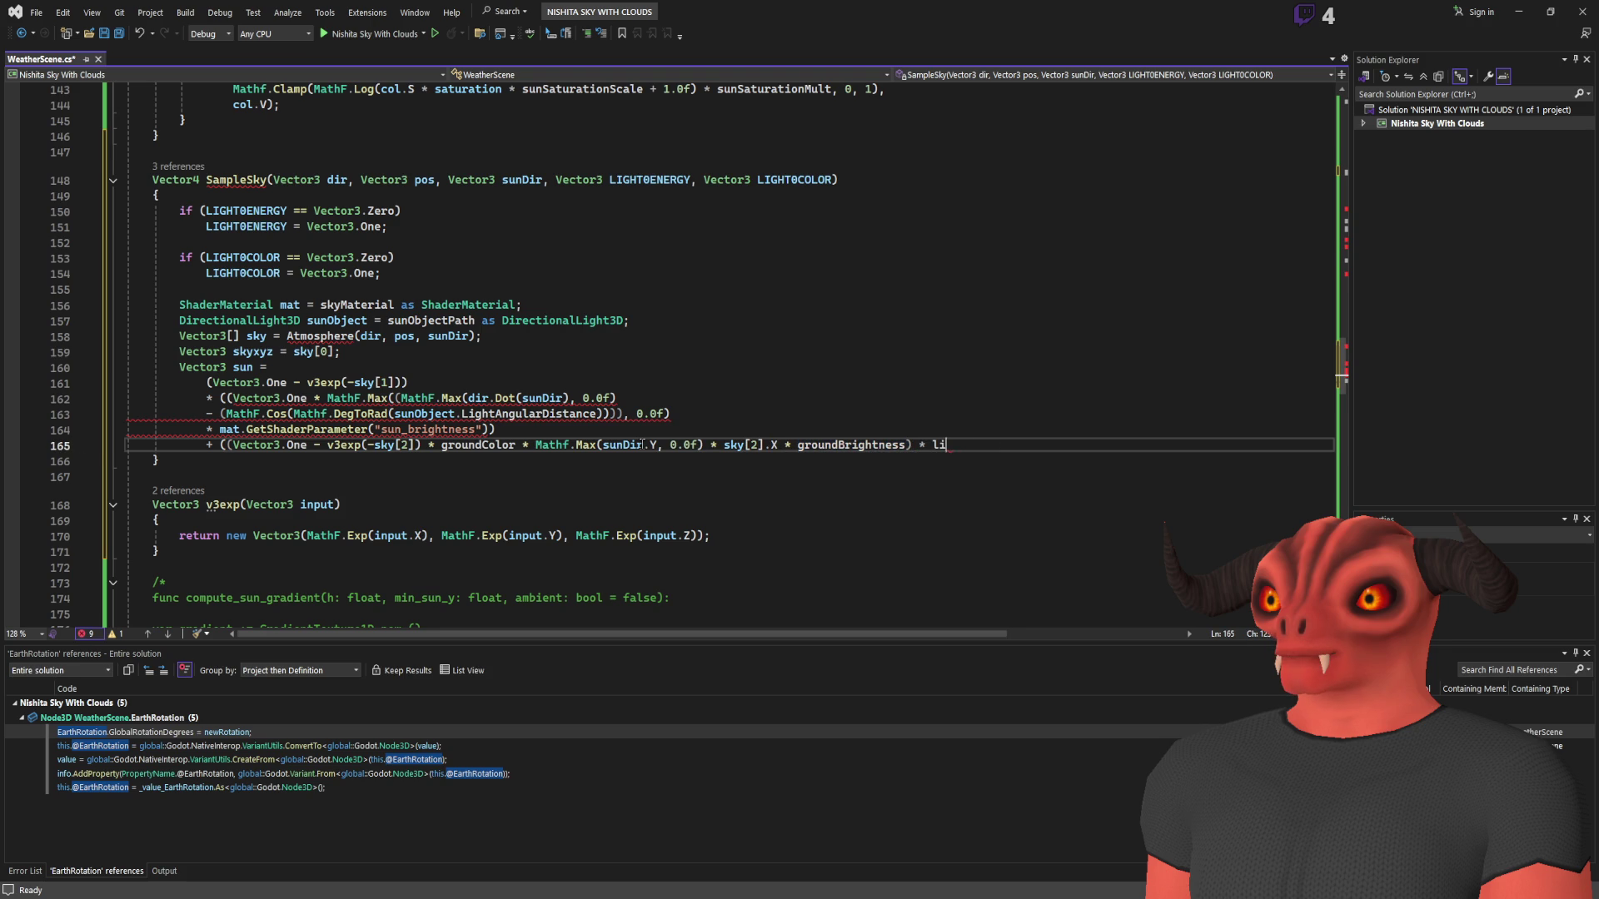
key(Tab)
text(l)
text(;)
key(BackSpace)
key(BackSpace)
text(;)
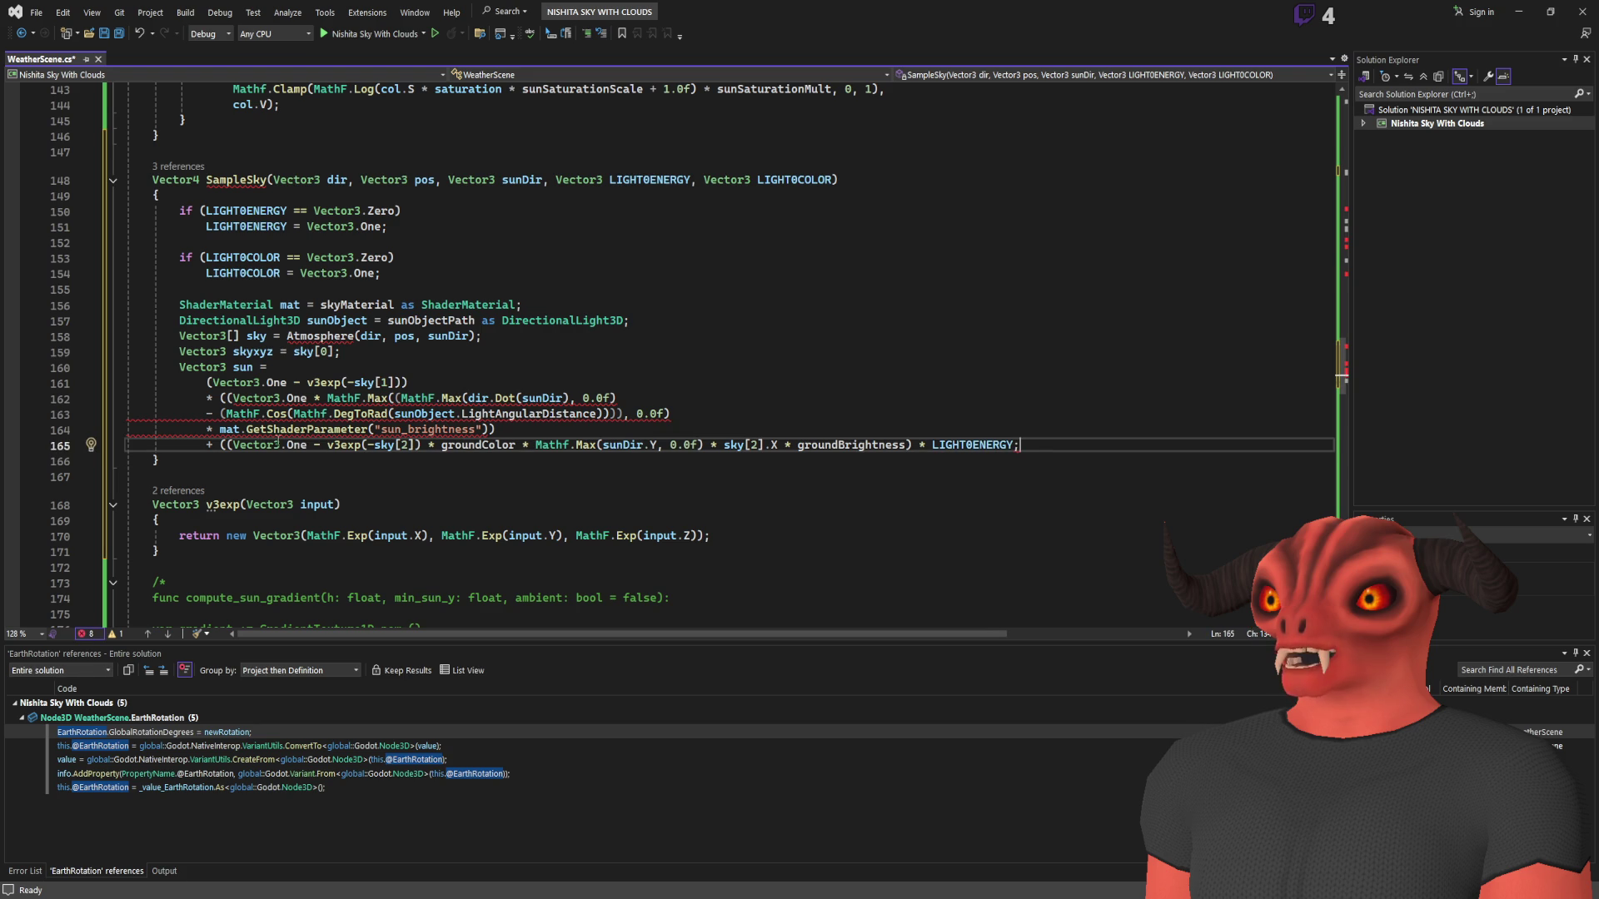
drag(287, 441, 1095, 448)
click(1095, 449)
text(_)
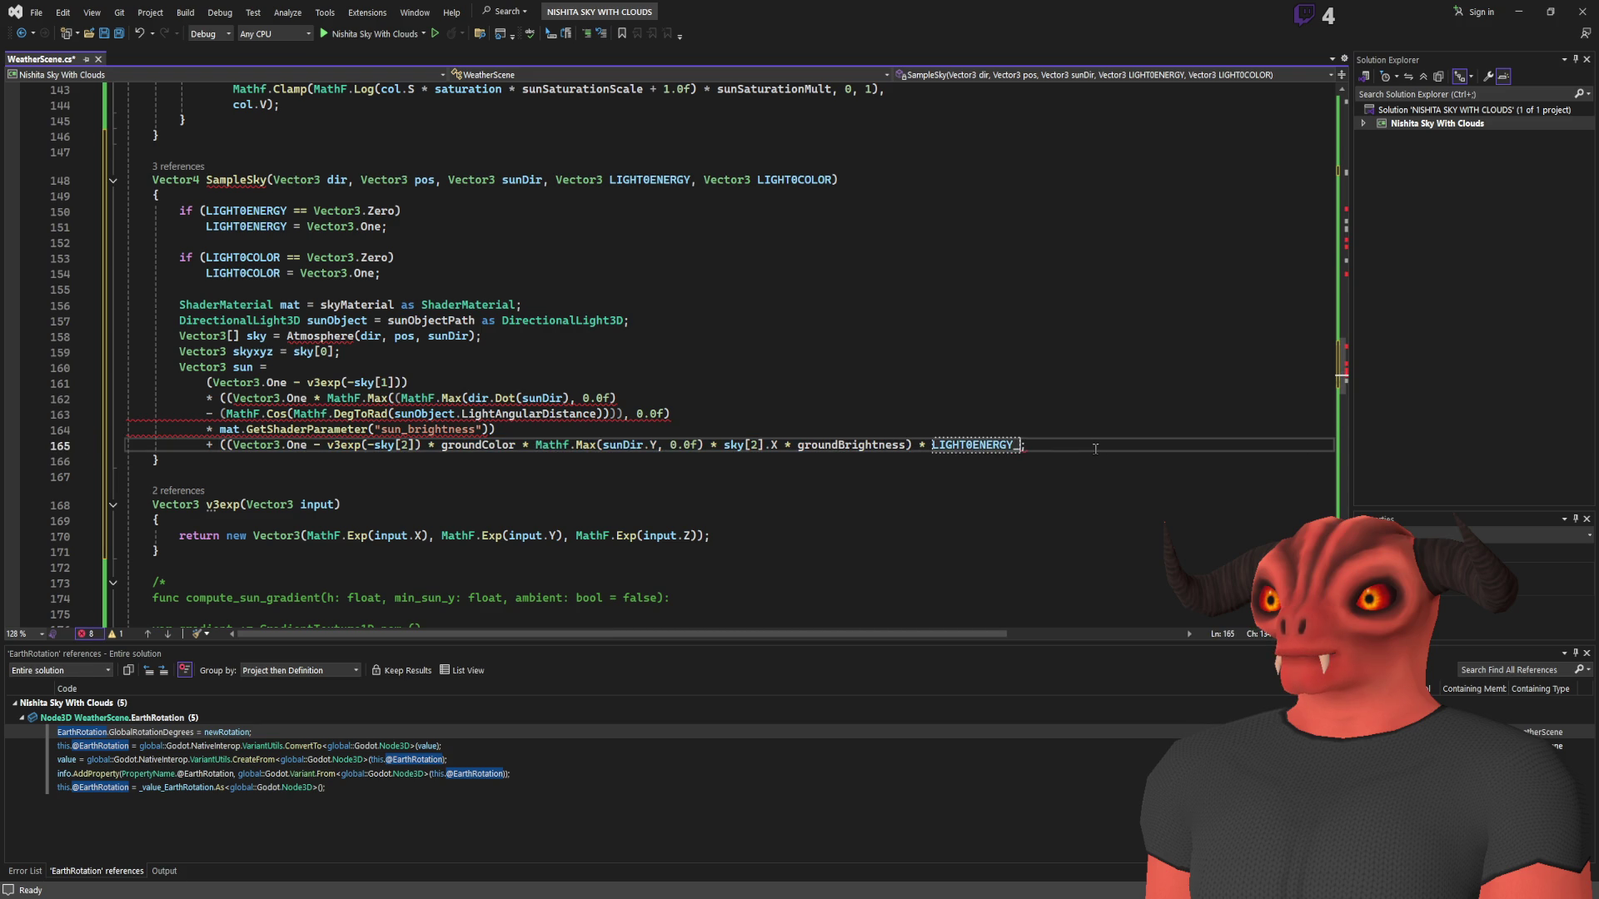
text())
- Add a line assigning skyxyz + sun, then start a return new Vector4( statement
click(1070, 452)
key(Return)
text(Vect)
key(BackSpace)
key(BackSpace)
key(BackSpace)
key(BackSpace)
text(Color)
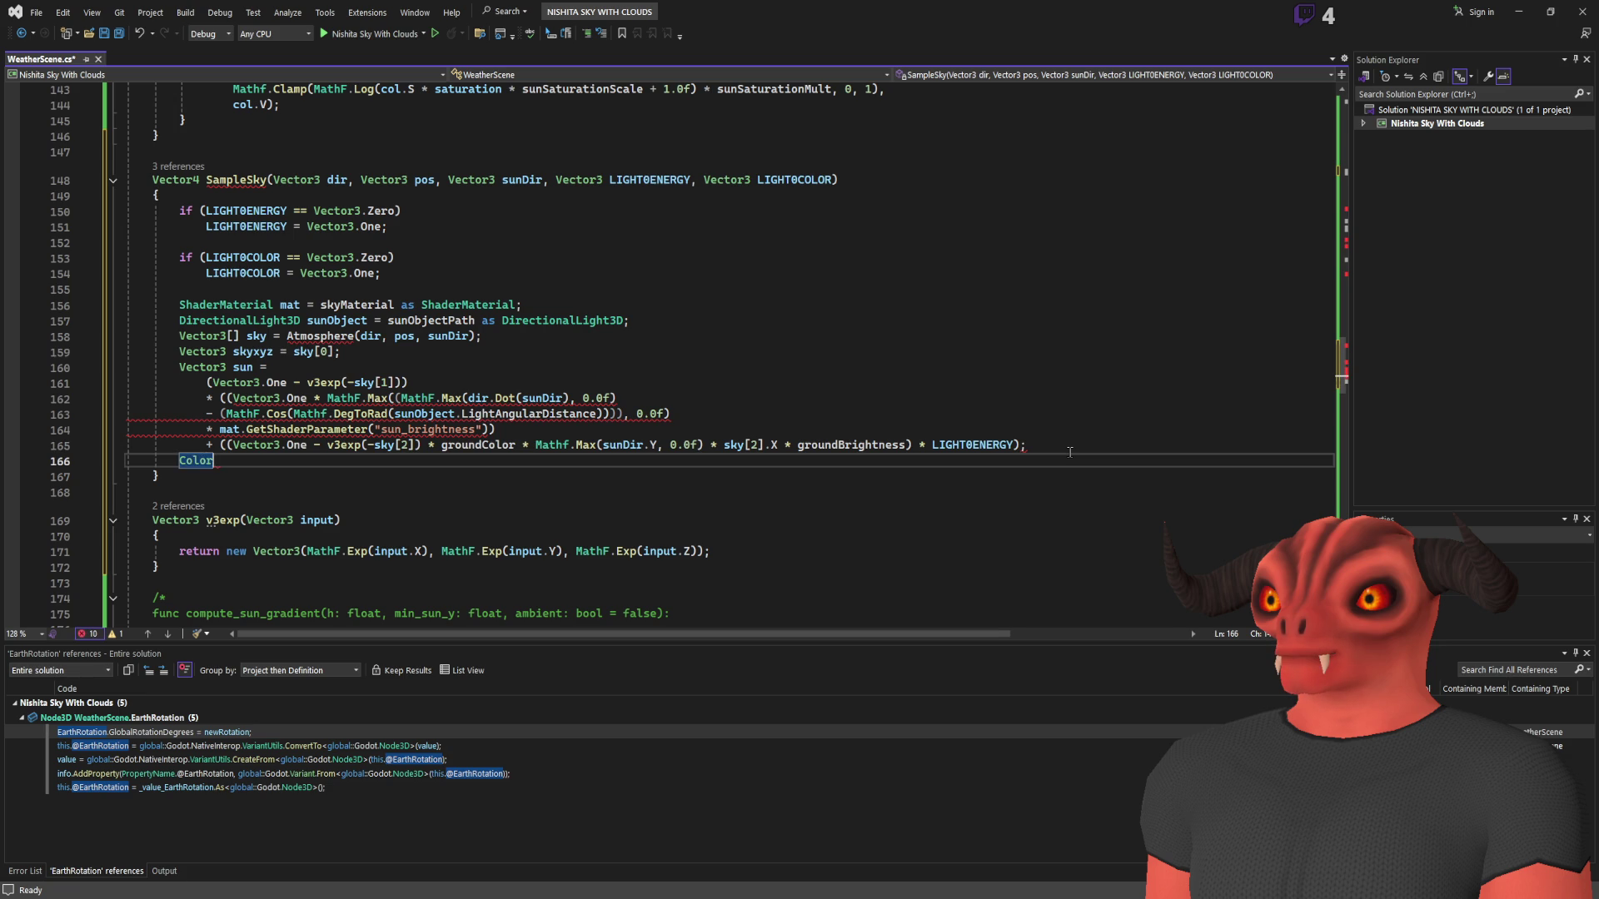
text( = new)
key(BackSpace)
key(BackSpace)
key(BackSpace)
text(skyxyz)
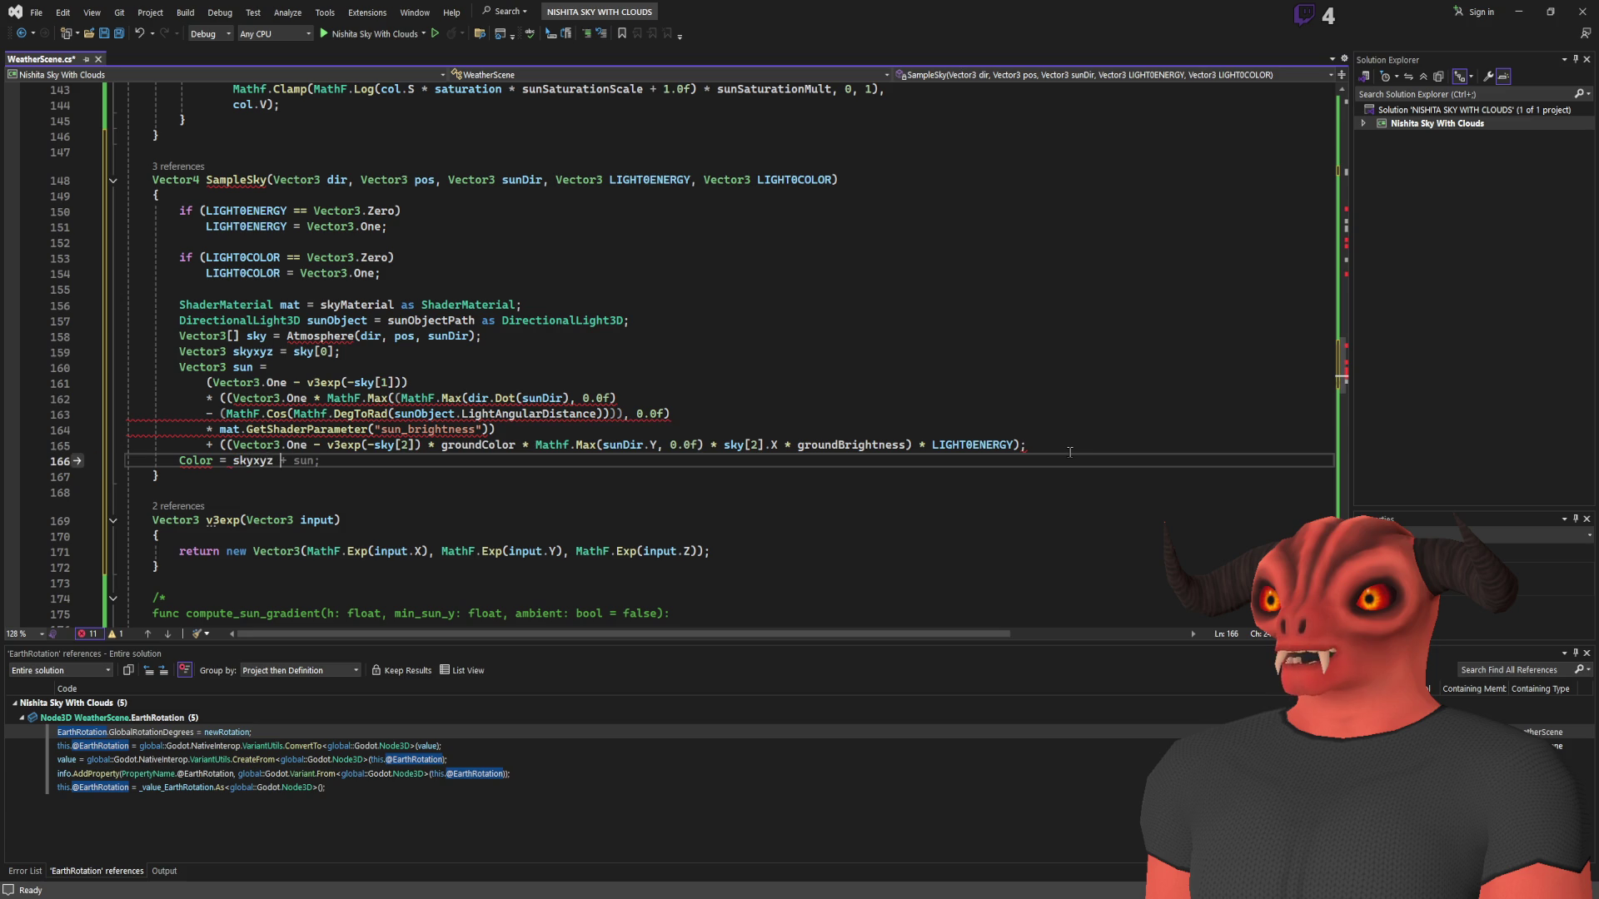
key(Tab)
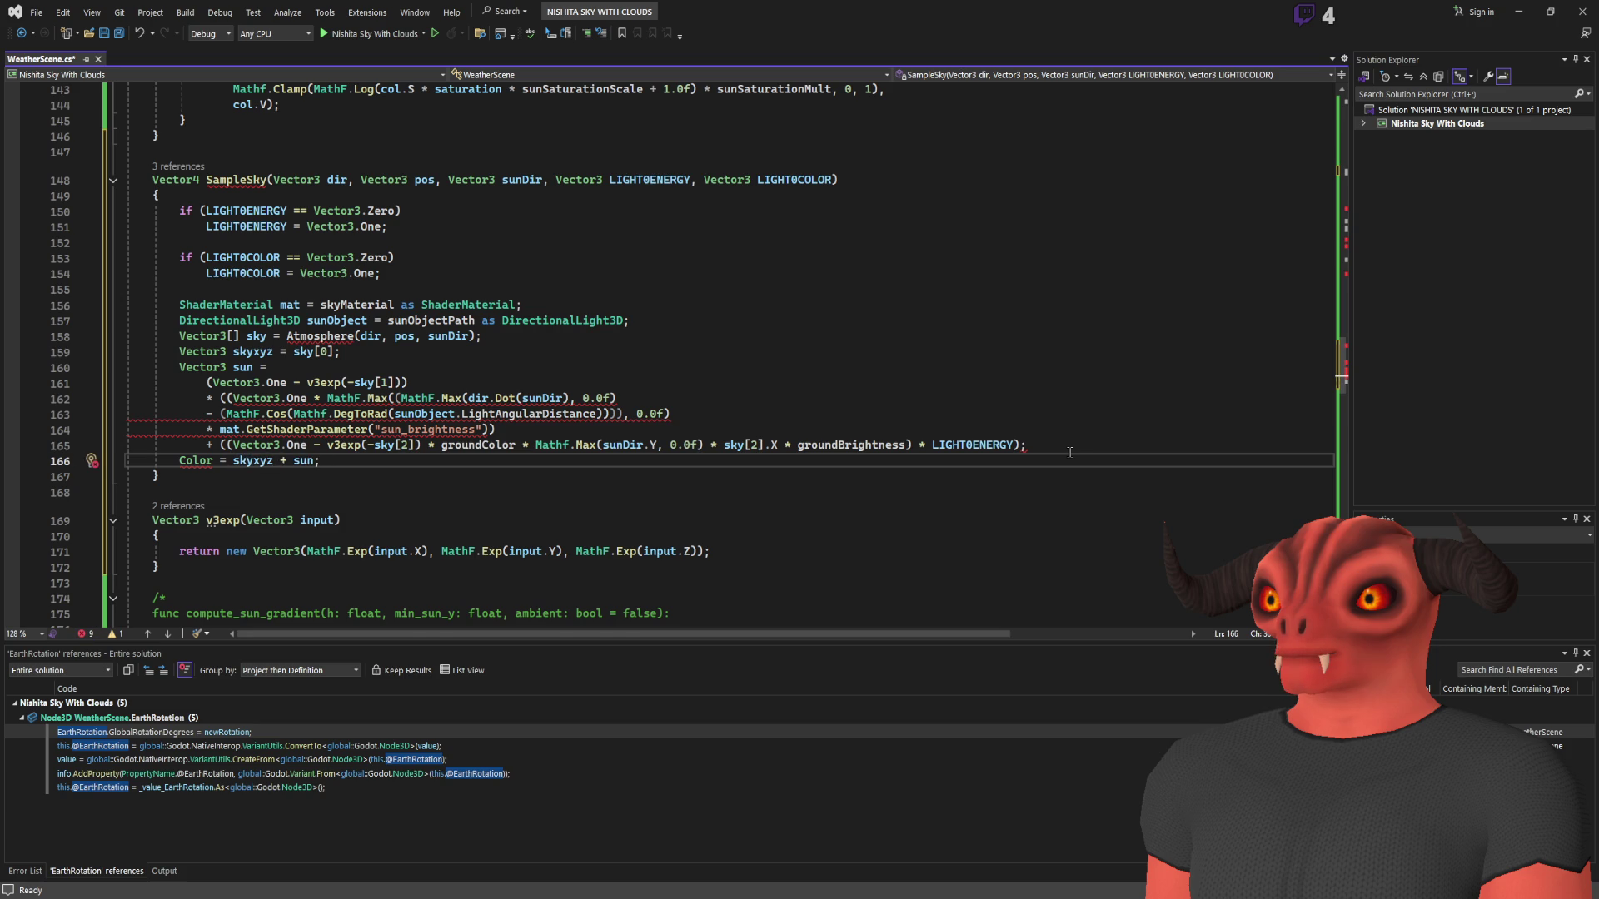
key(Return)
text(retur)
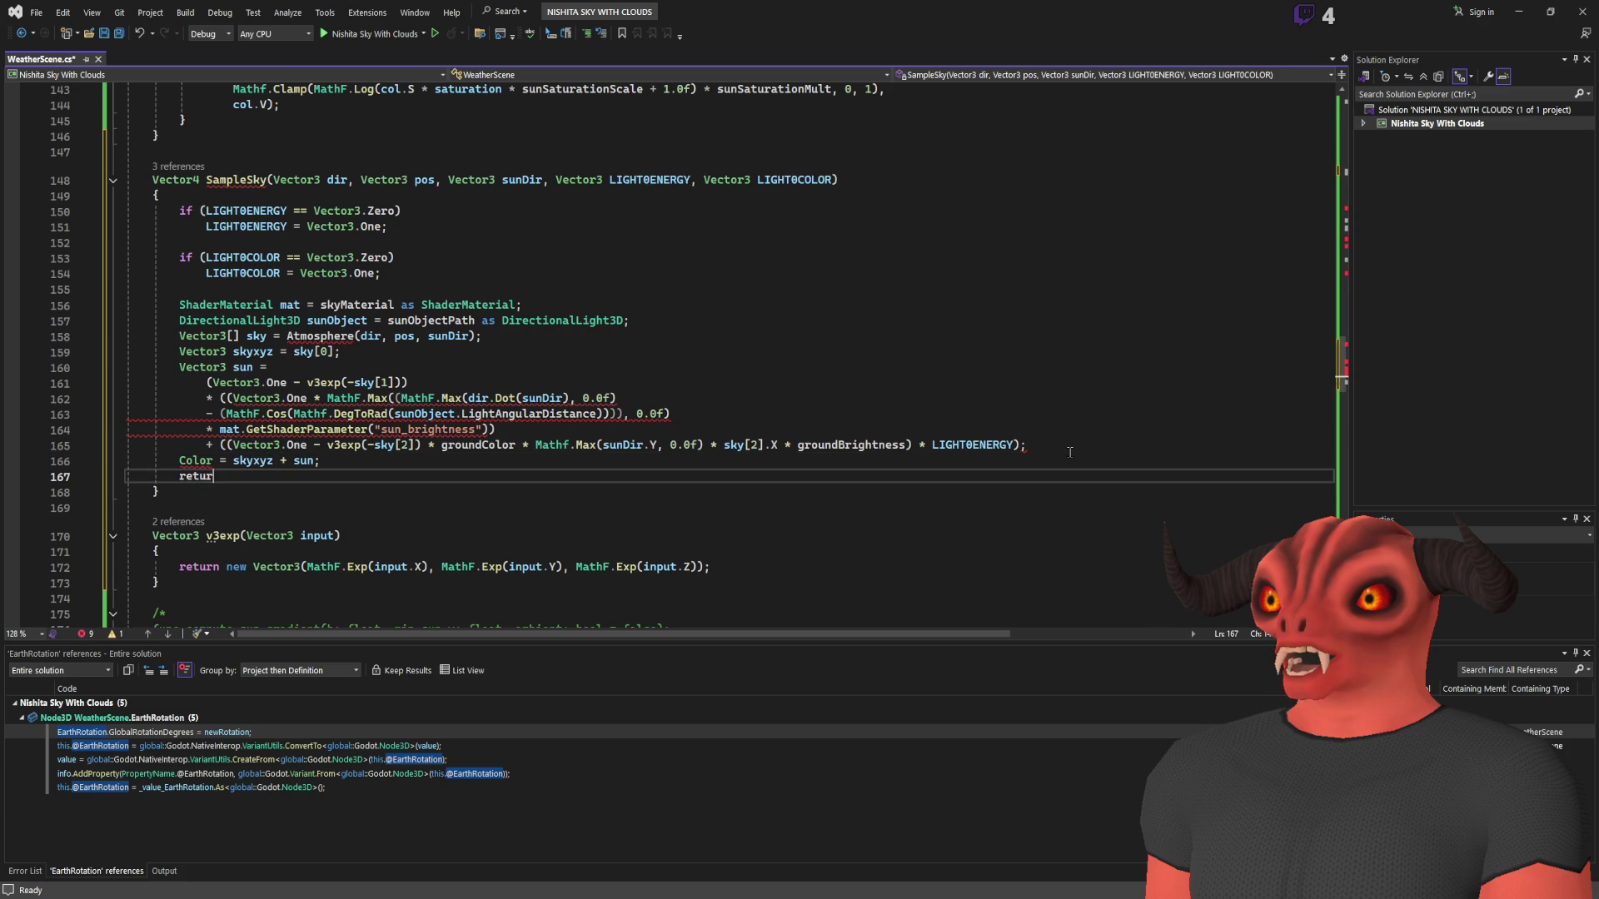
text(n new Vector4)
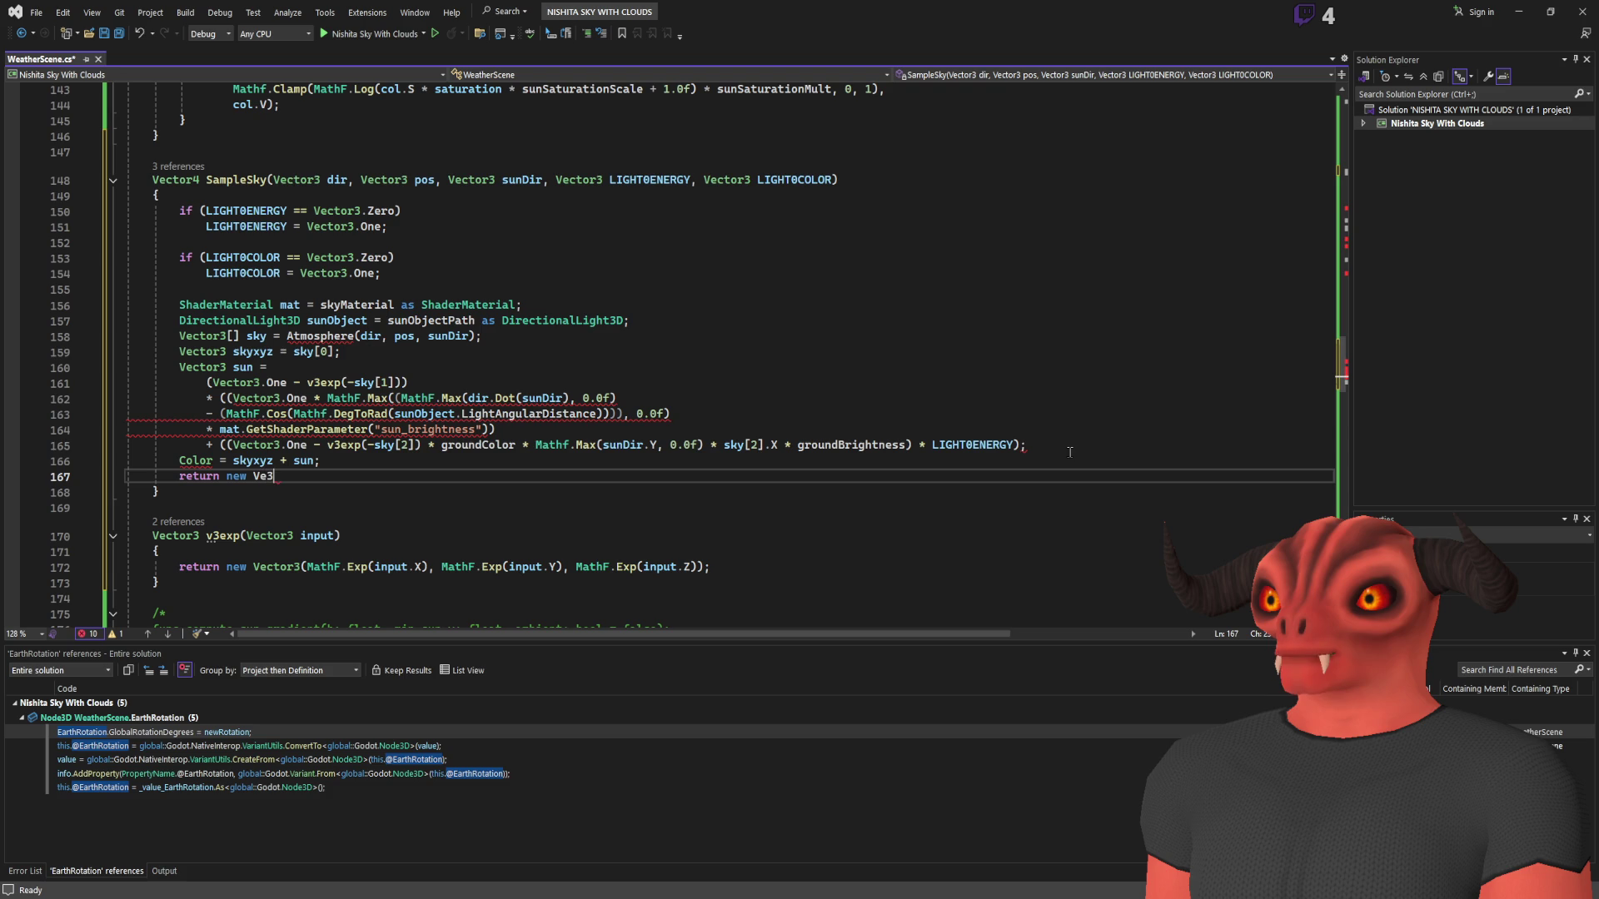
text(()
- Declare it as Vector3 col and return new Vector4(col.X, col.Y, col.Z, 1.0f)
click(214, 460)
text(col)
click(395, 477)
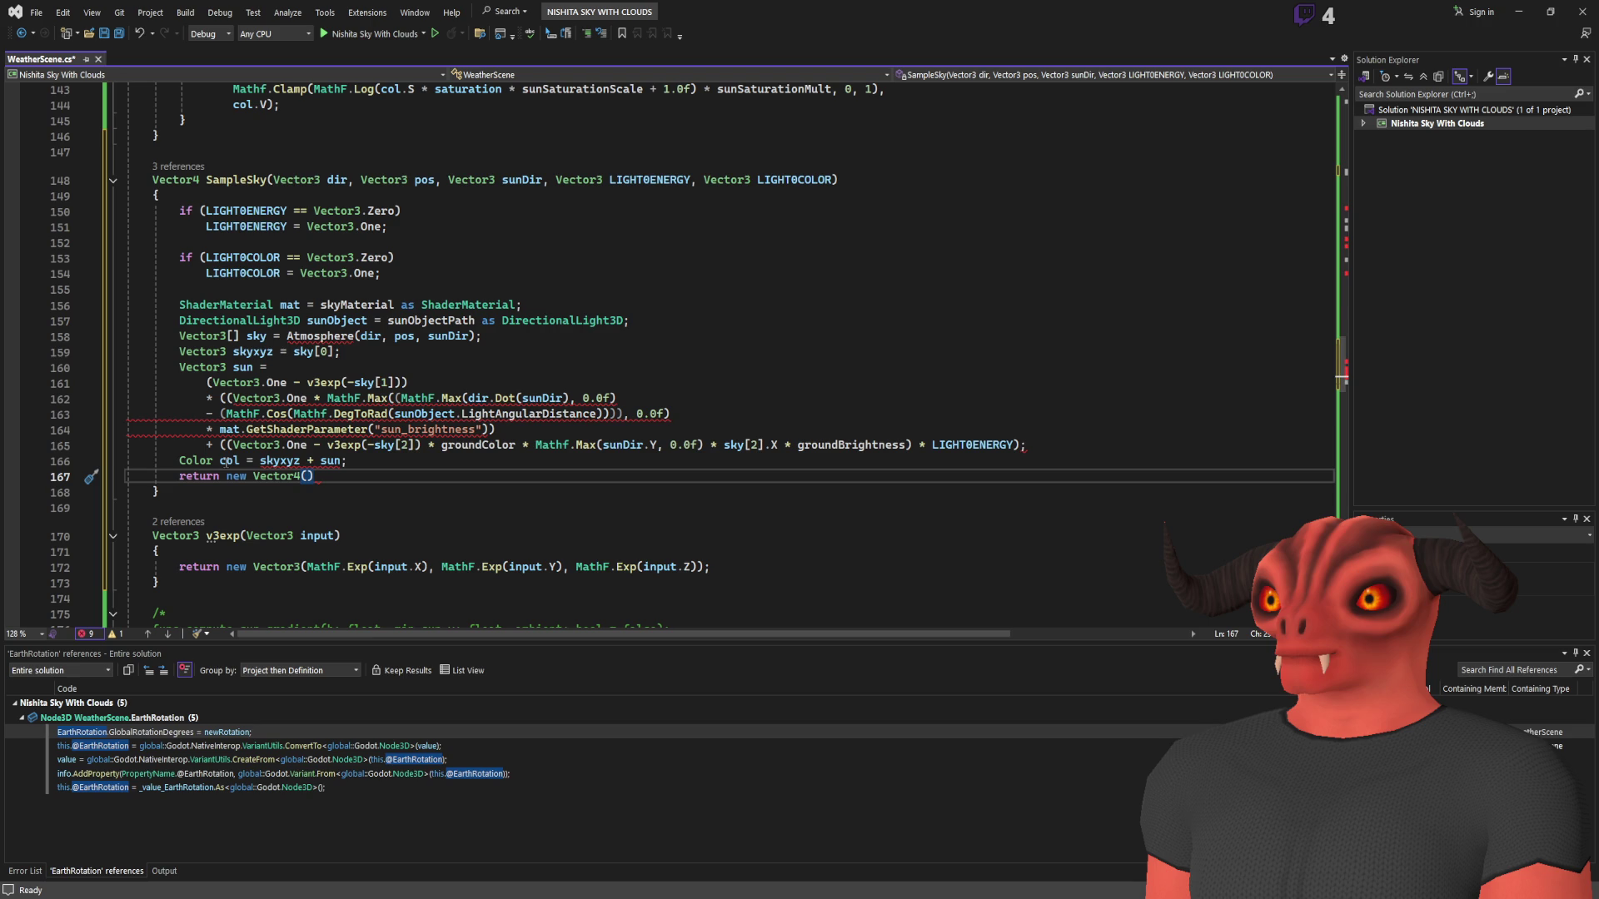
double_click(191, 460)
text(Vec3)
key(BackSpace)
text(tor3)
click(391, 472)
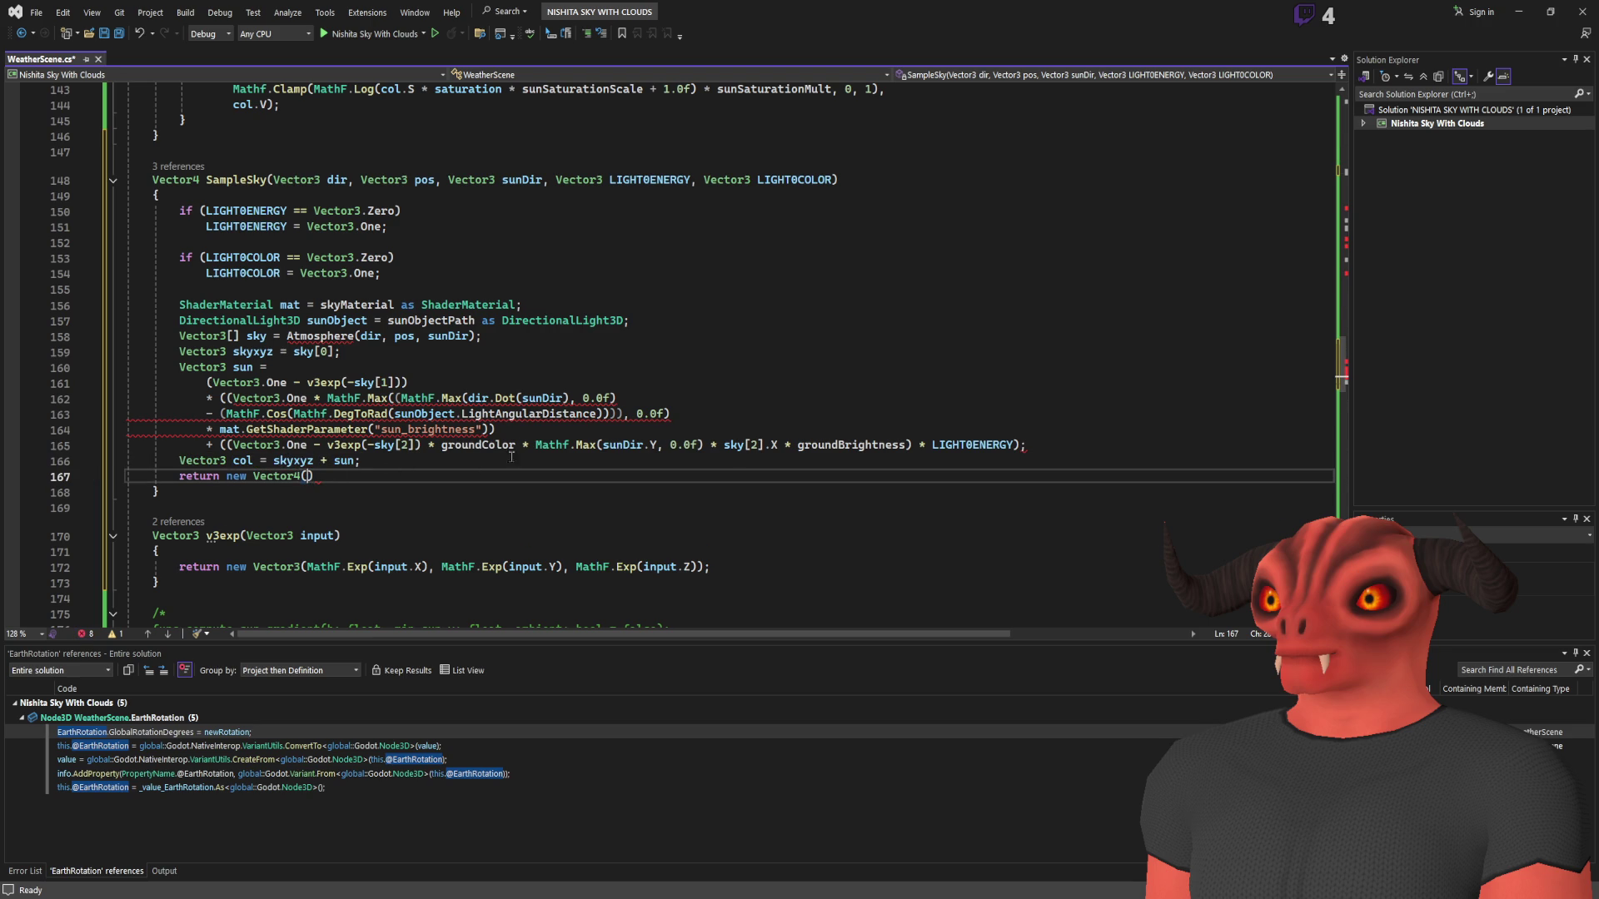
text(col.X, col.y)
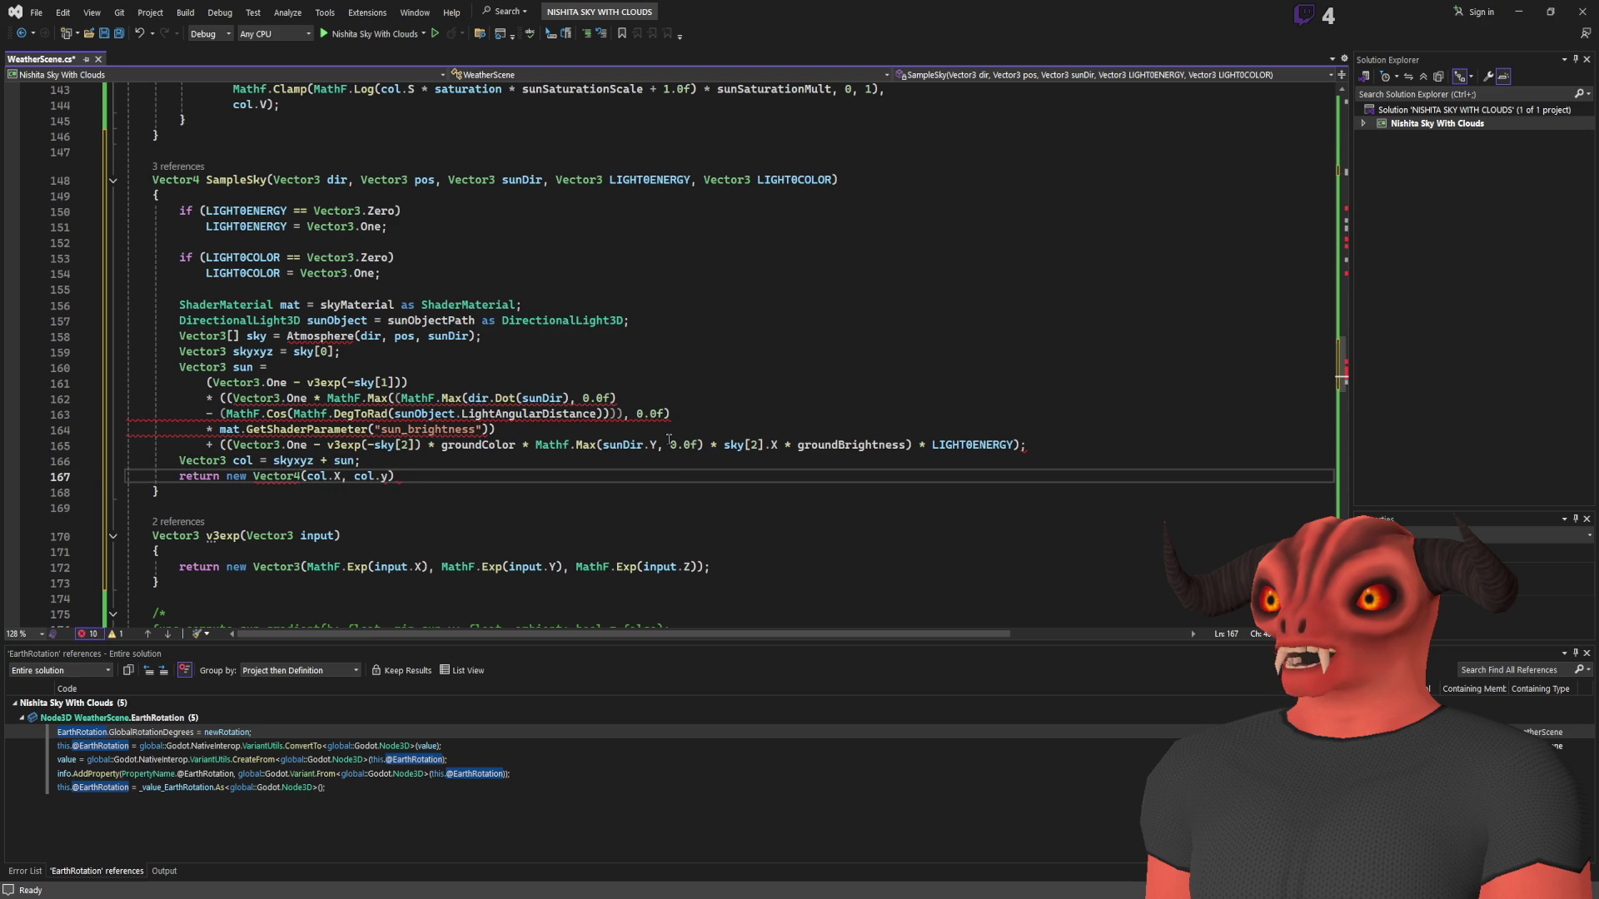
text(, colz)
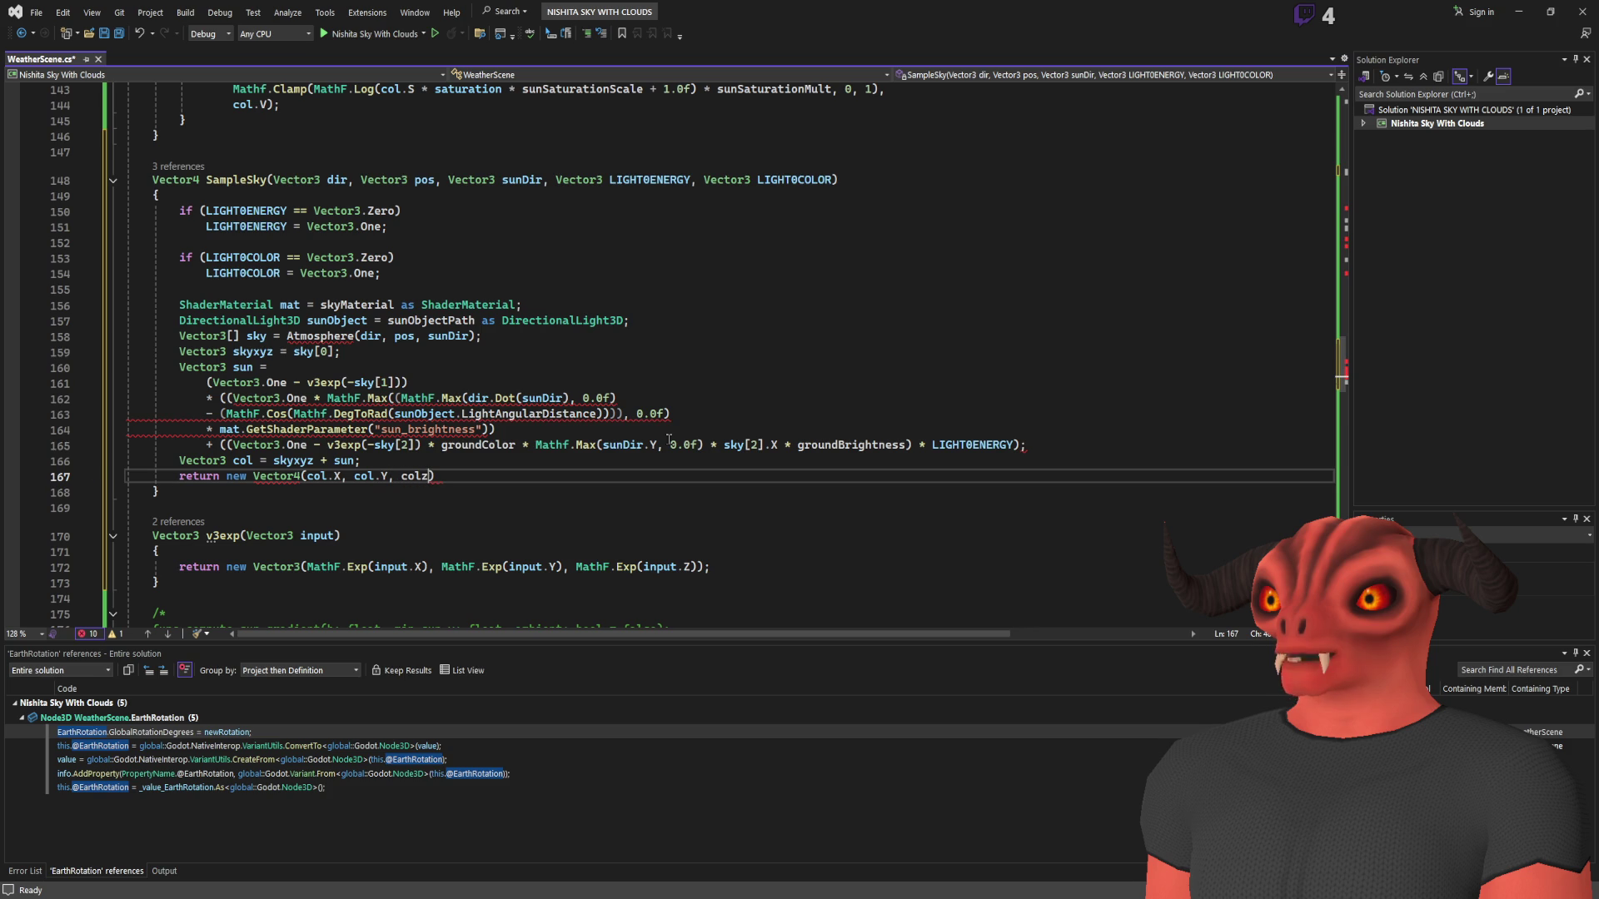
key(BackSpace)
text(.z, 1.0f);)
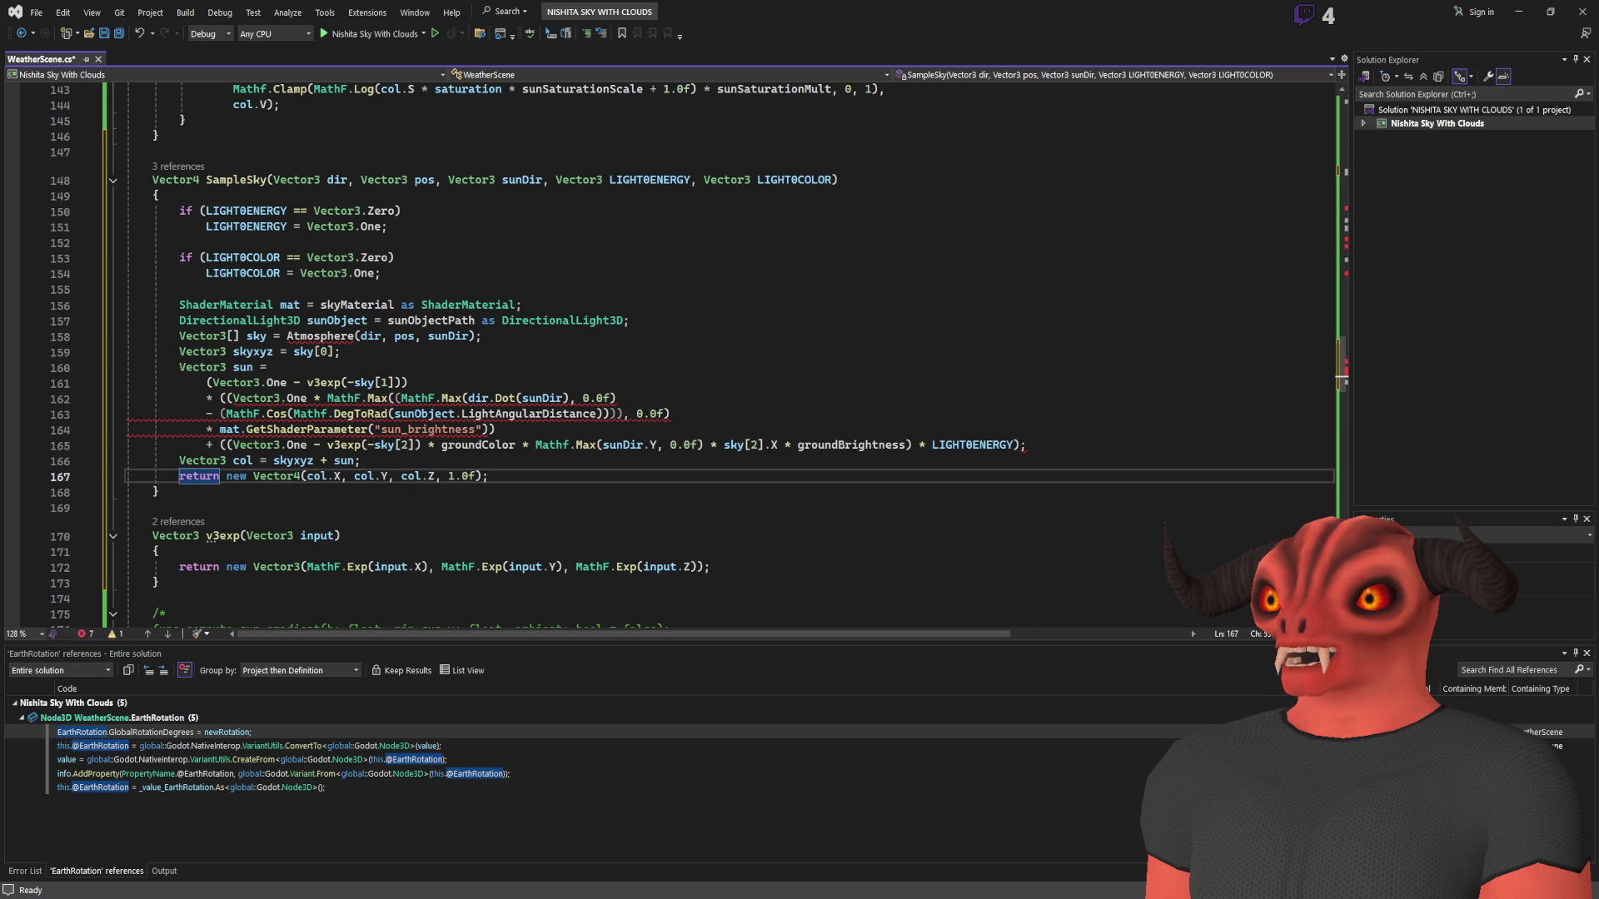
- Check the parenthesis matching through the Max, Dot and DegToRad calls on lines 161–163
click(213, 382)
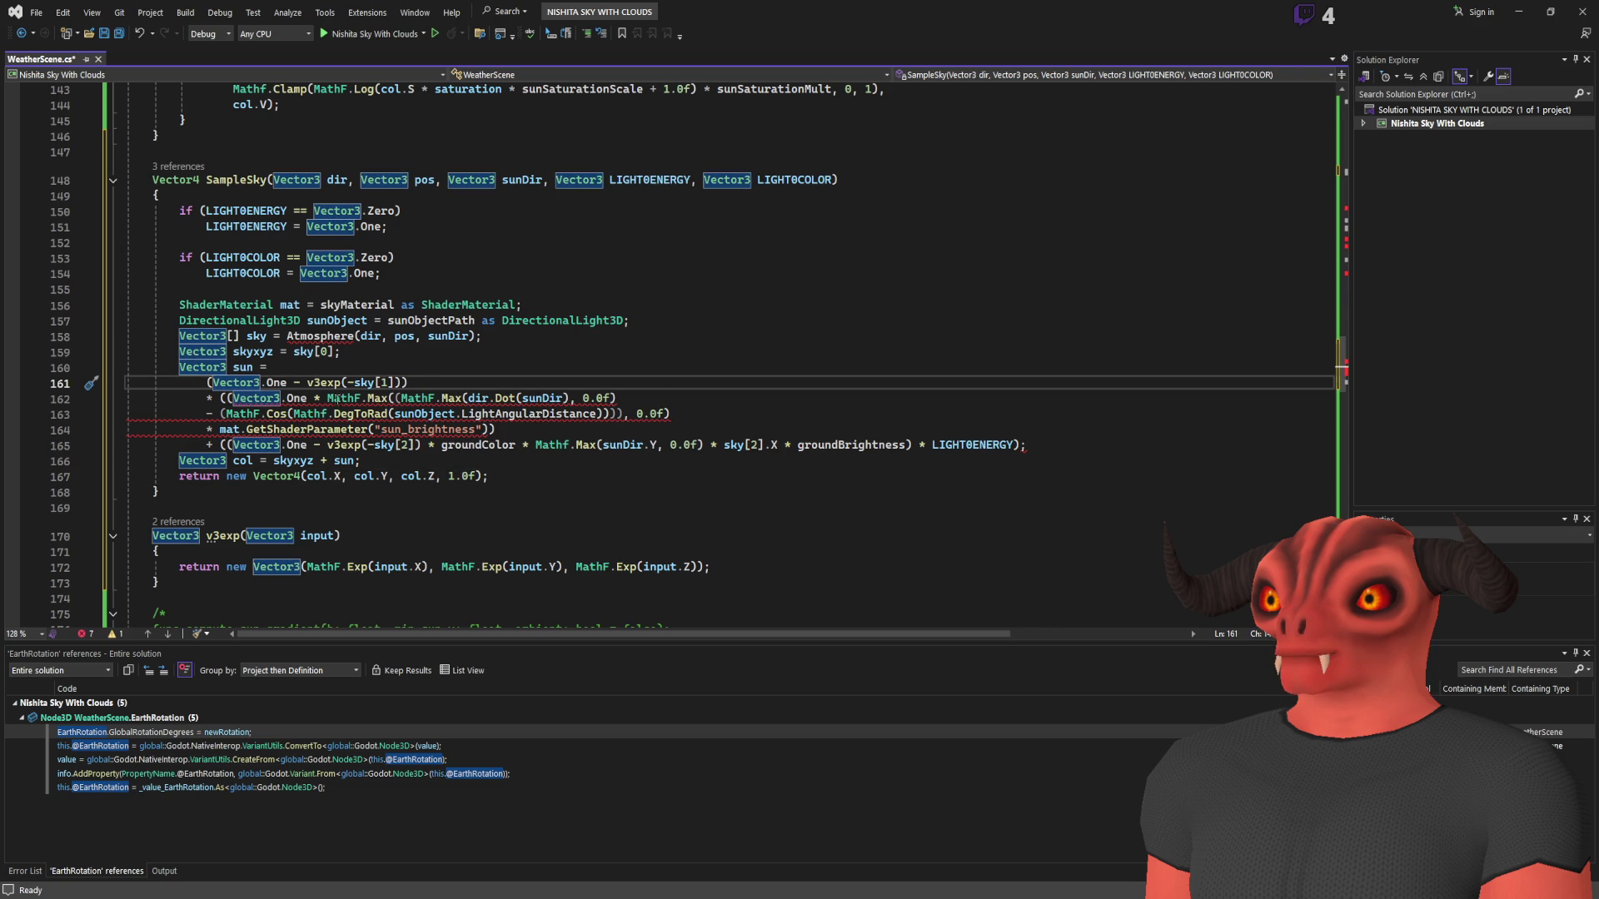
key(End)
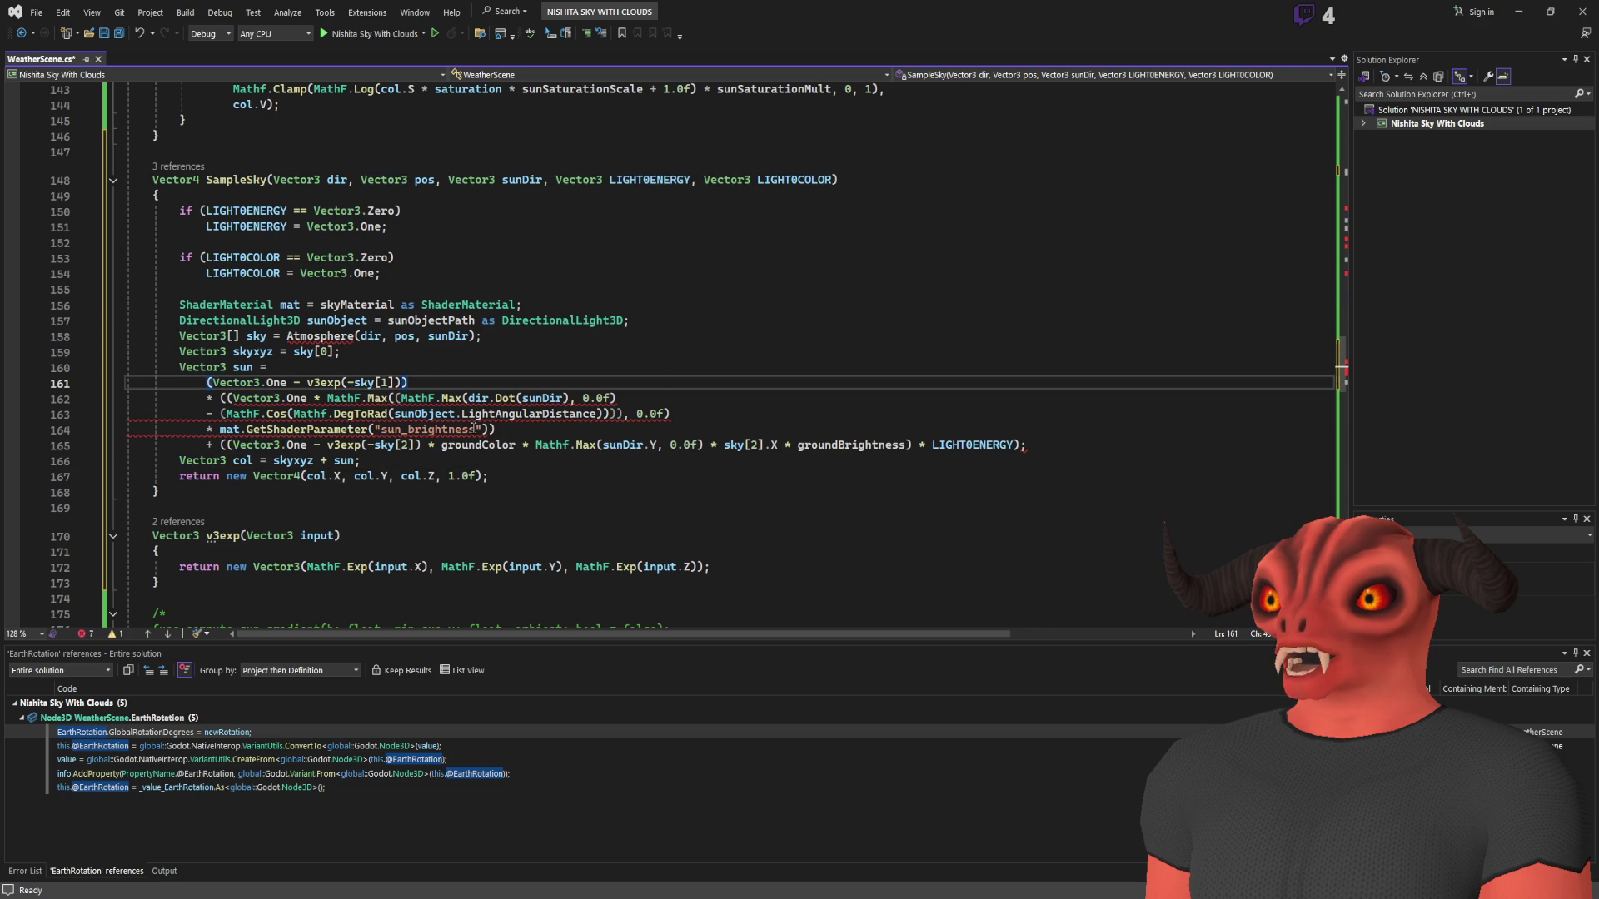
click(221, 398)
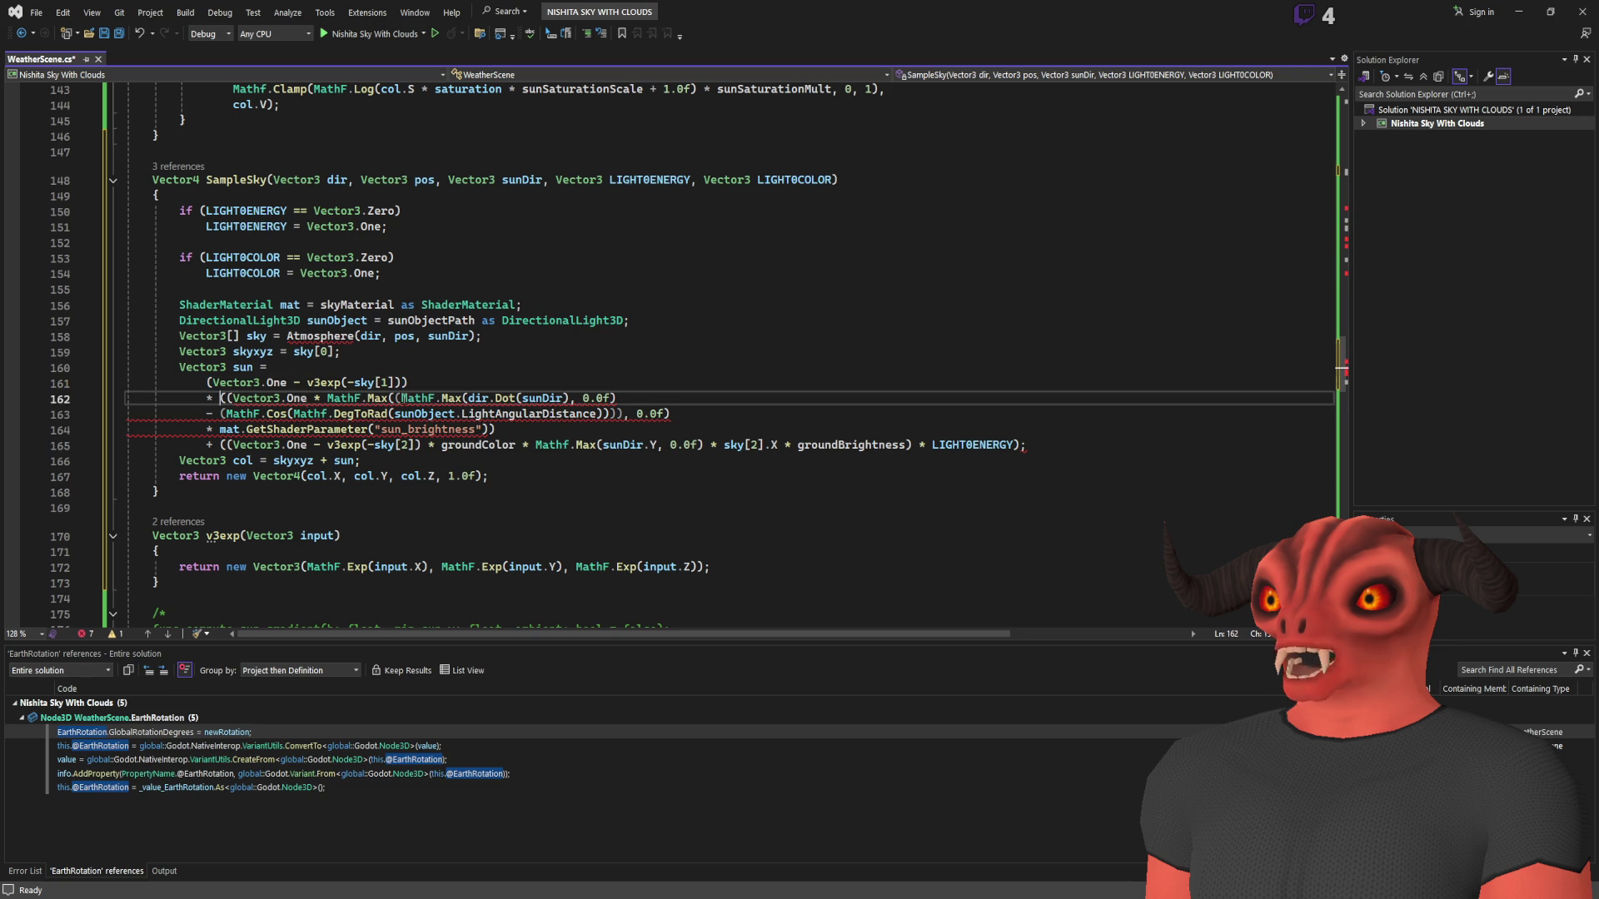
key(Right)
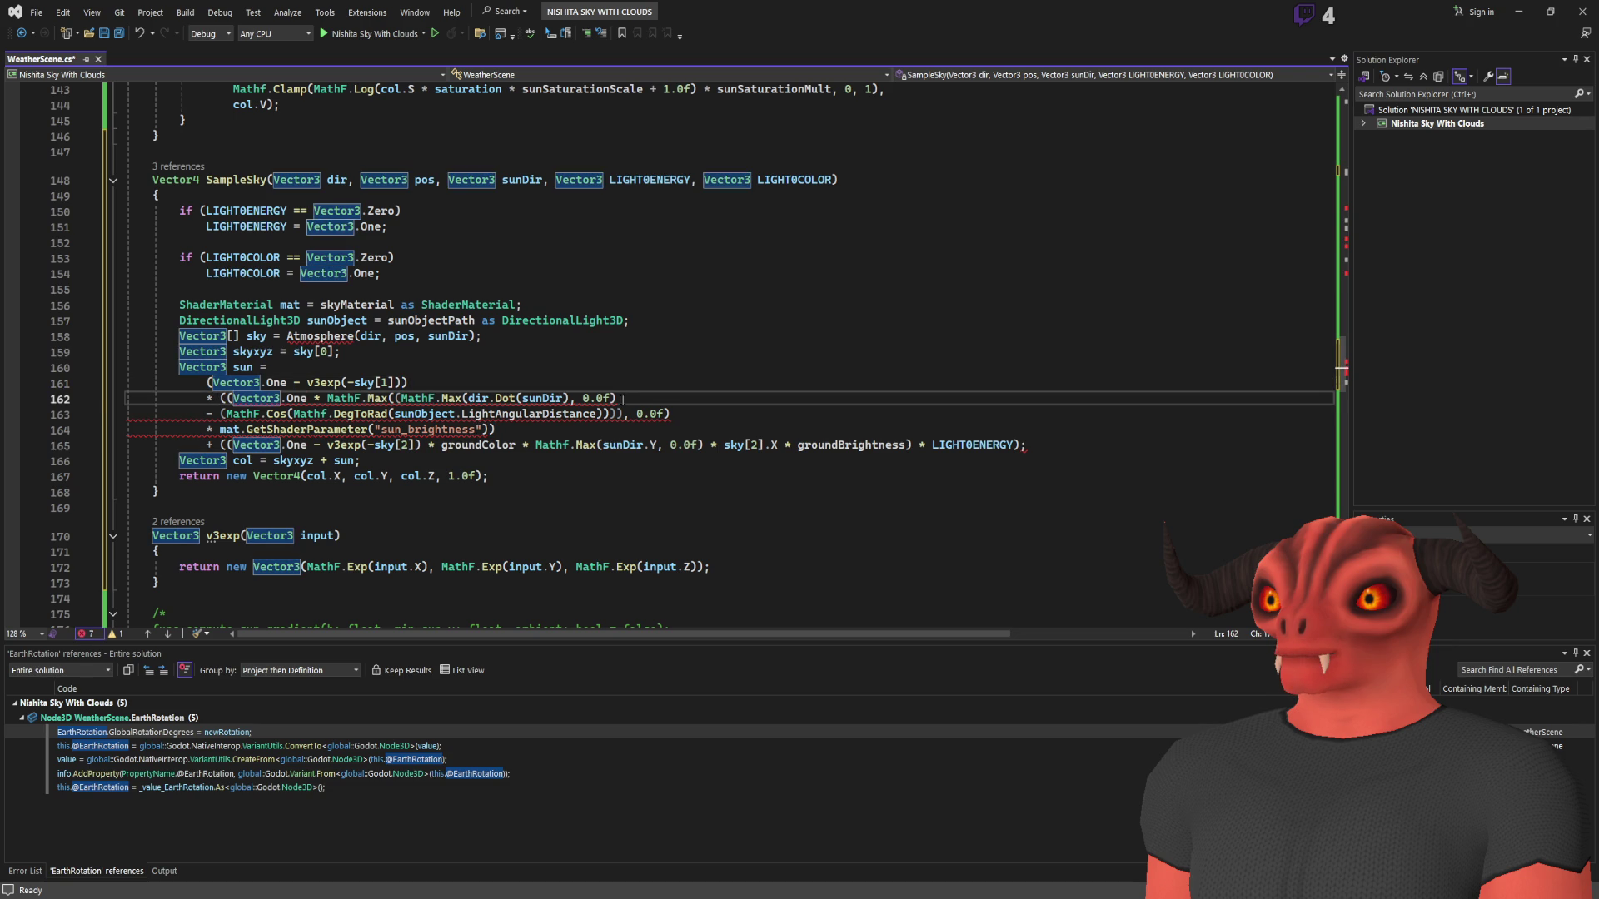
click(389, 398)
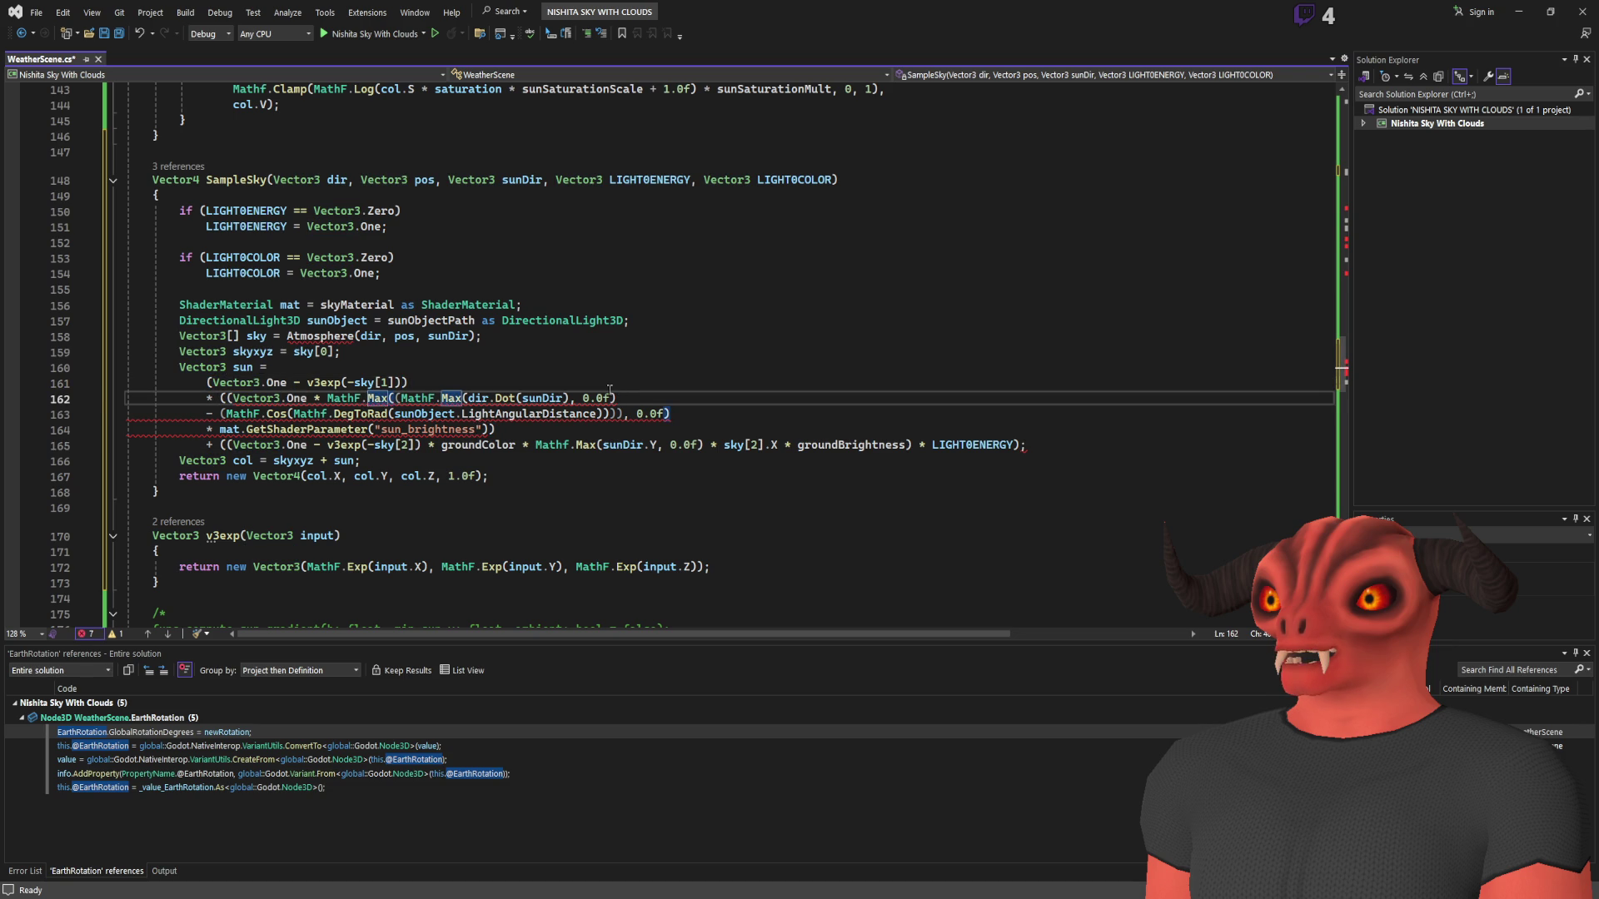
key(Right)
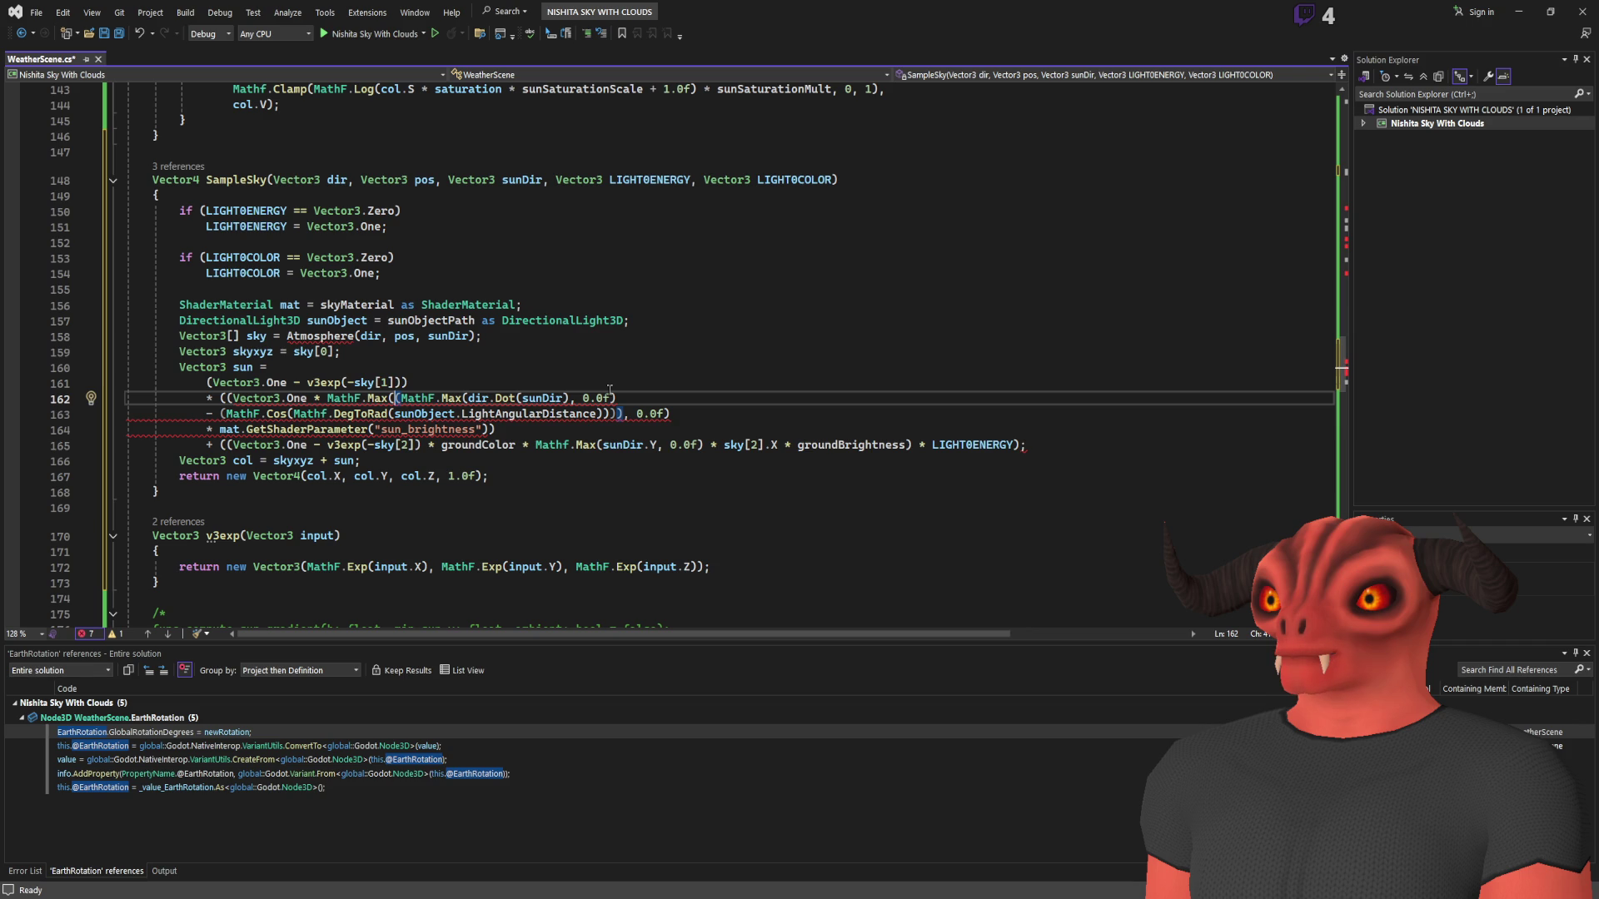
key(Right)
key(Right)
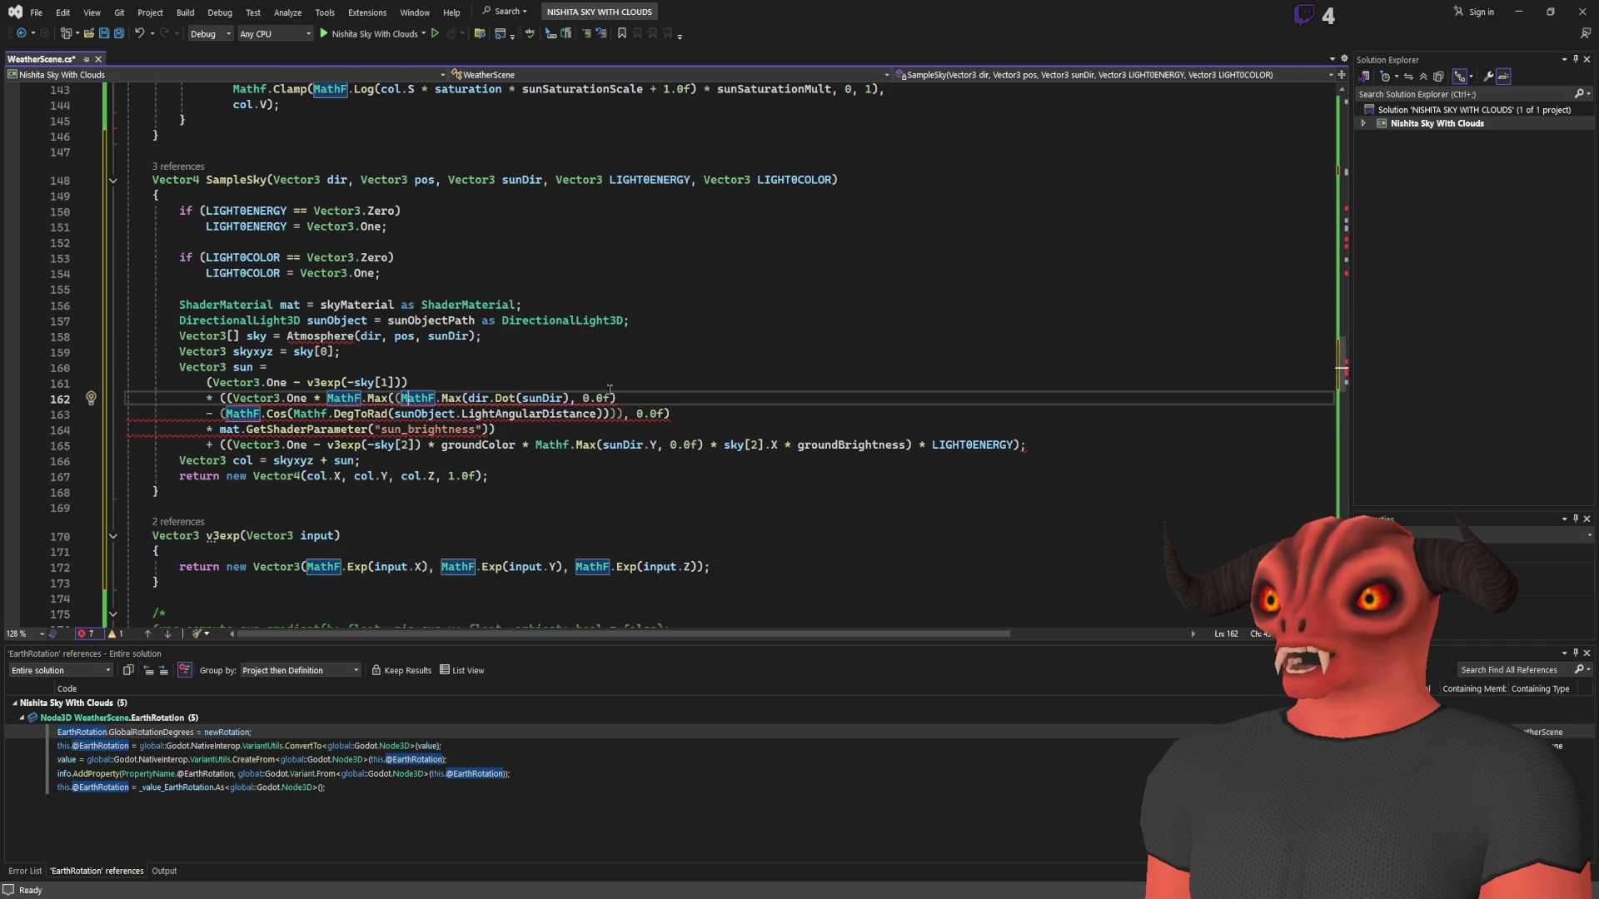
key(Right)
key(Right)
key(Right)
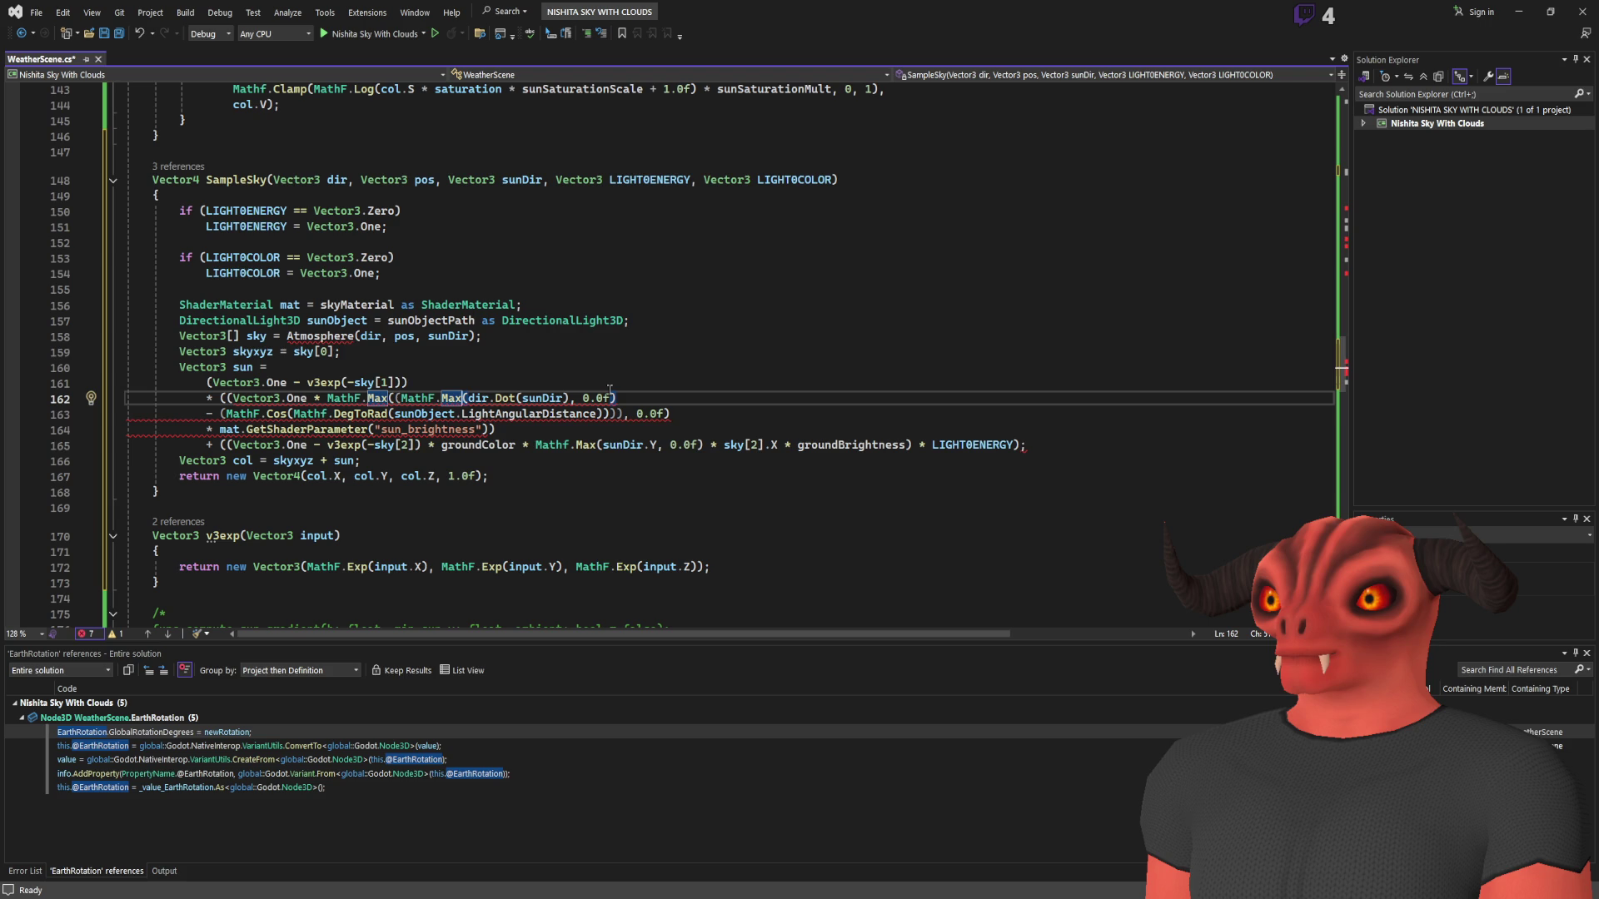
key(Right)
key(Right)
key(Right)
key(Right)
key(Right)
key(Right)
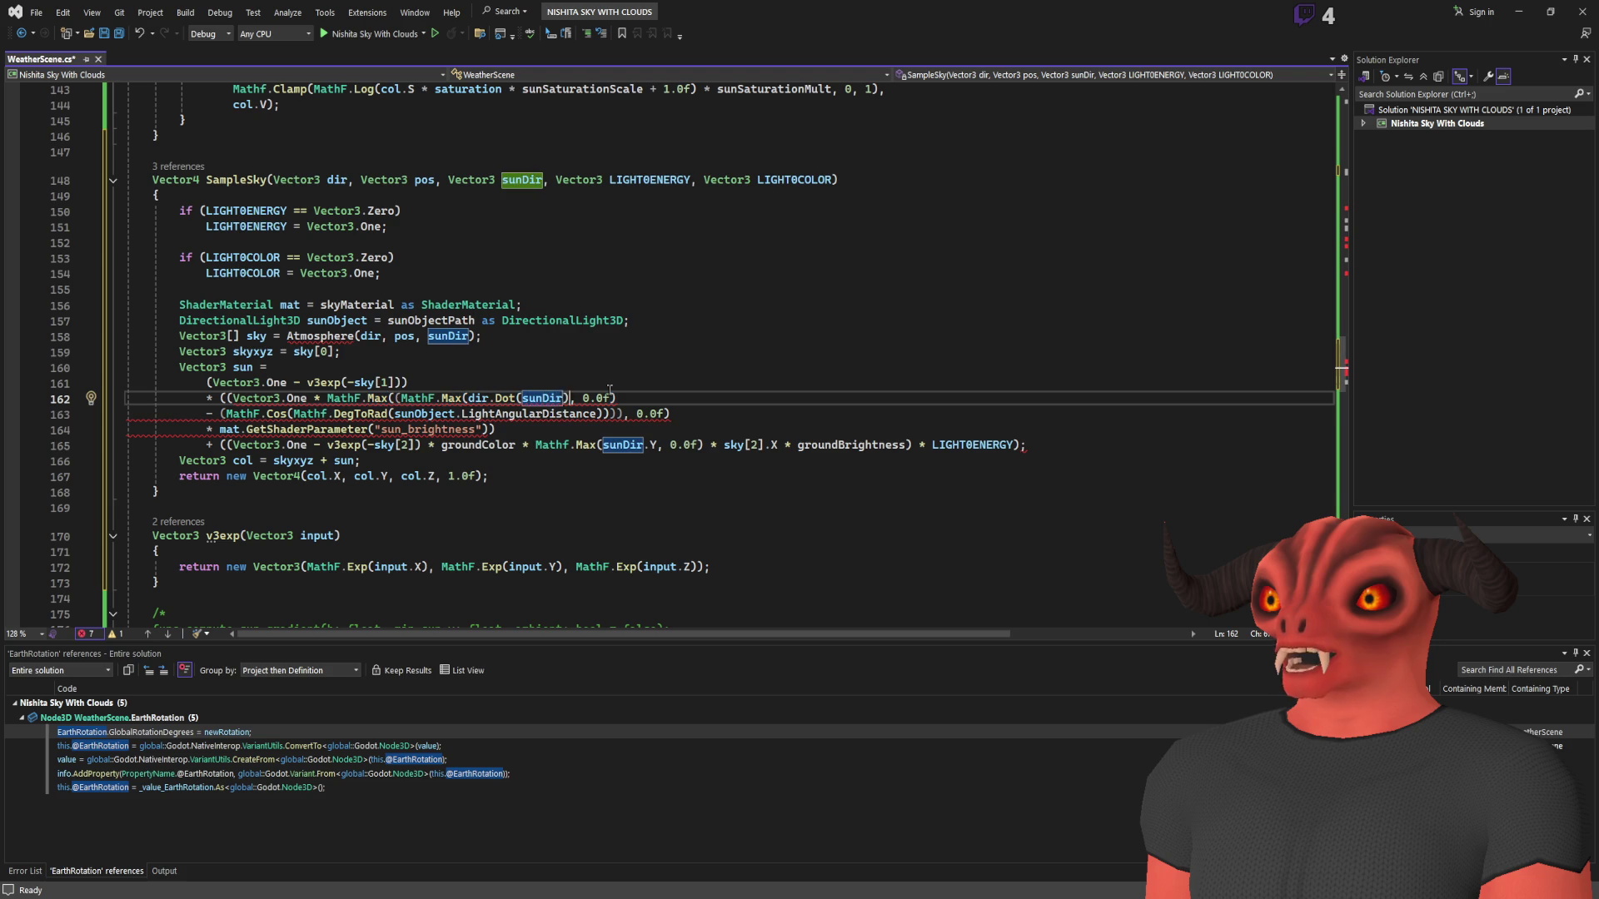
key(Right)
key(Right)
key(Right)
key(Right)
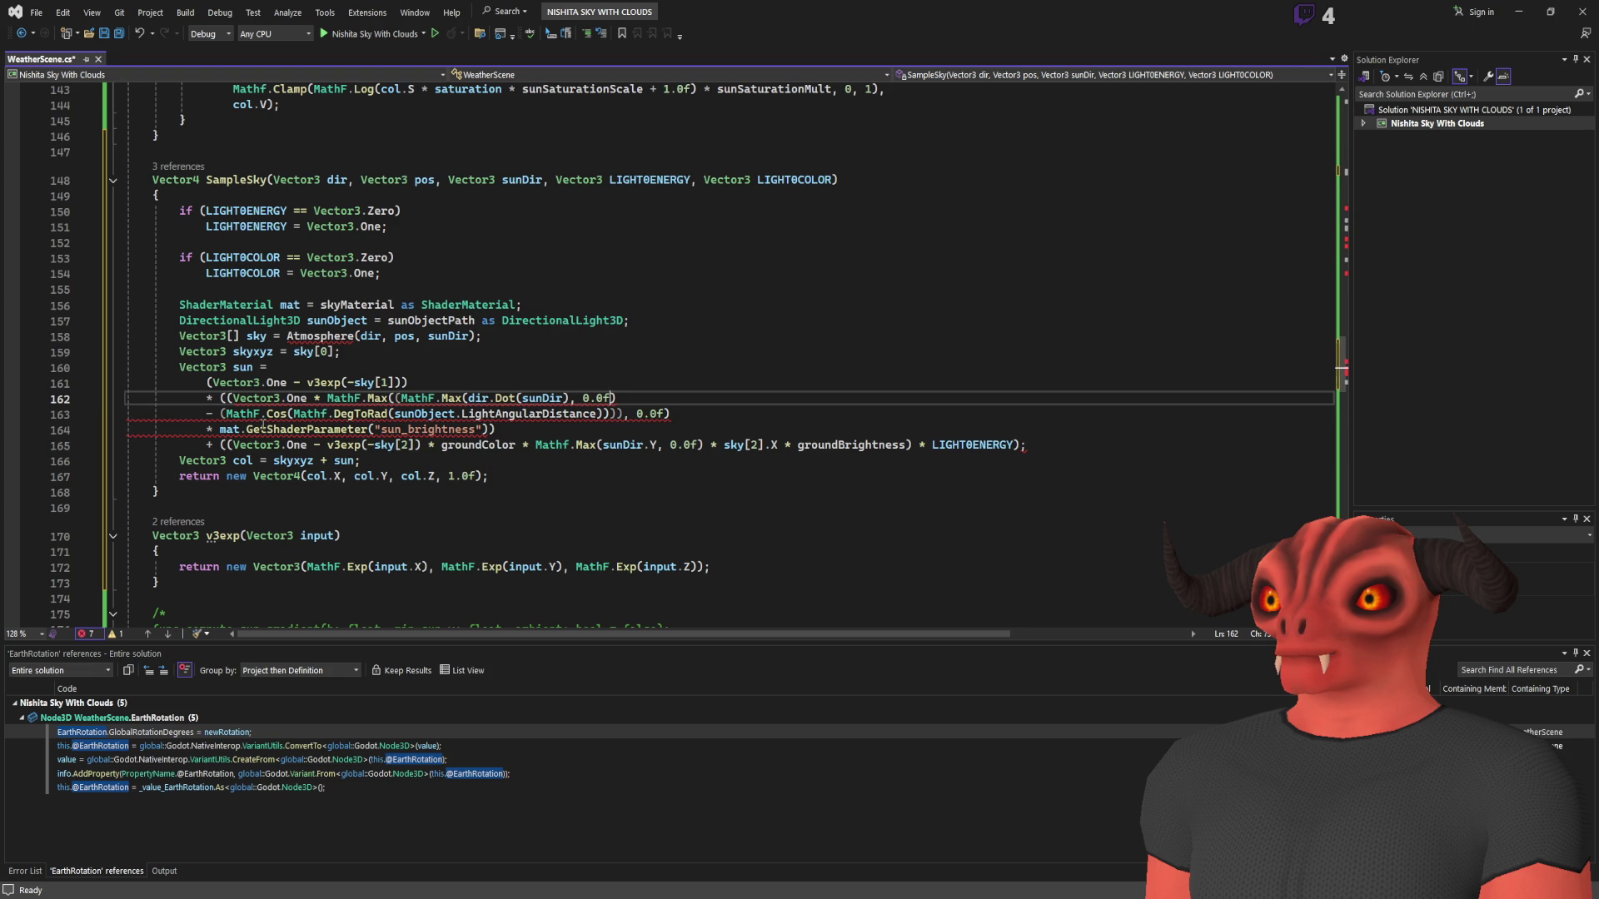
click(224, 414)
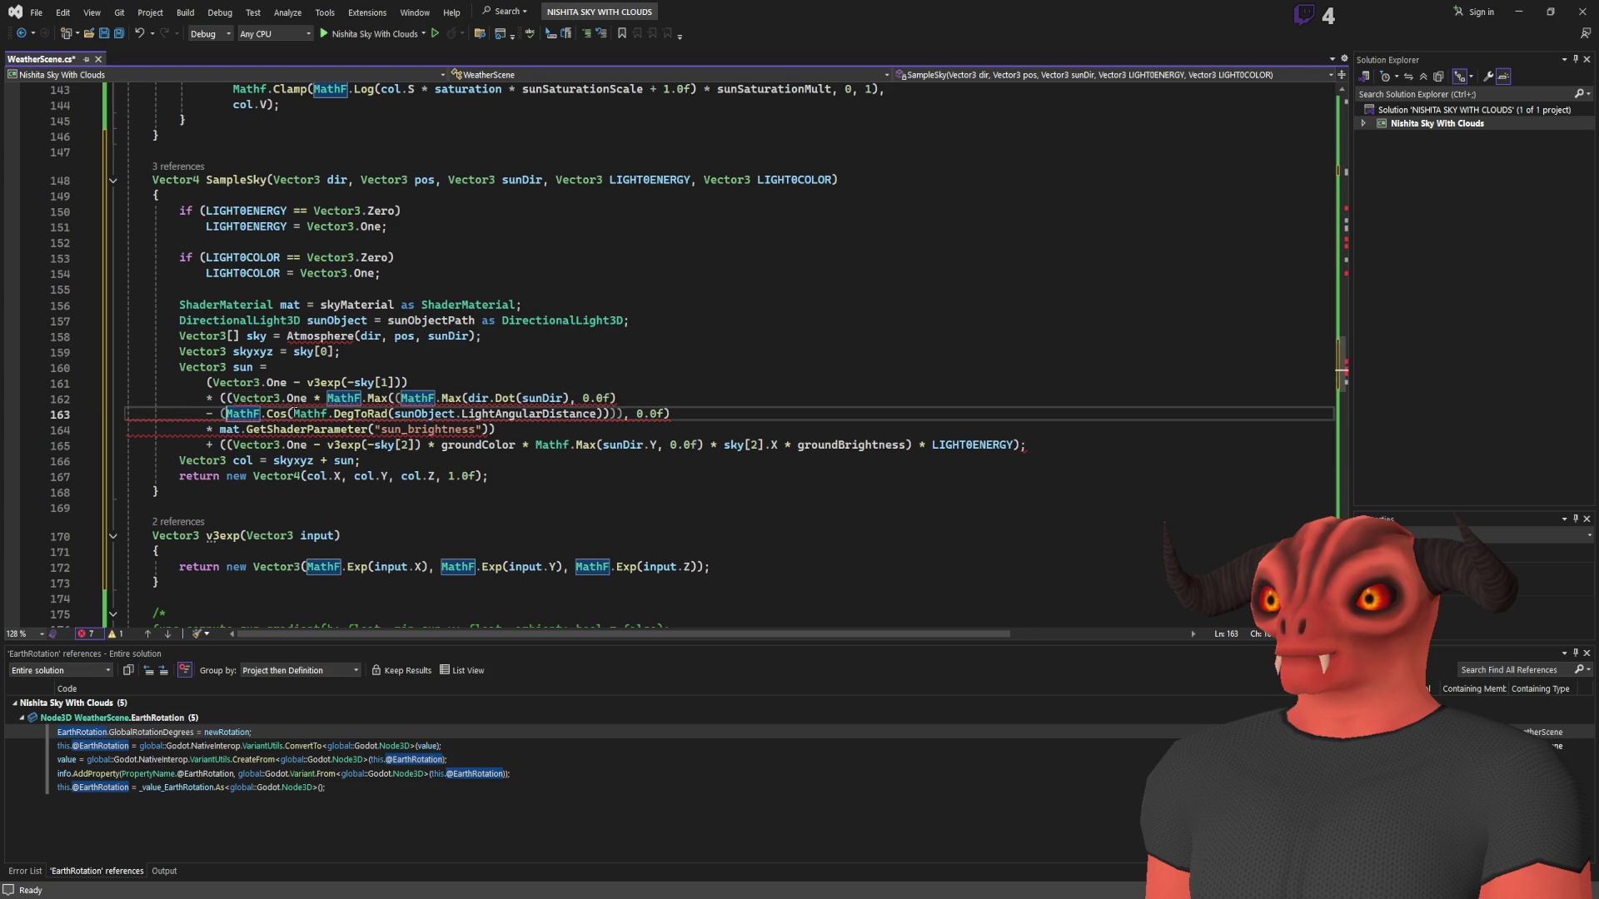
click(345, 414)
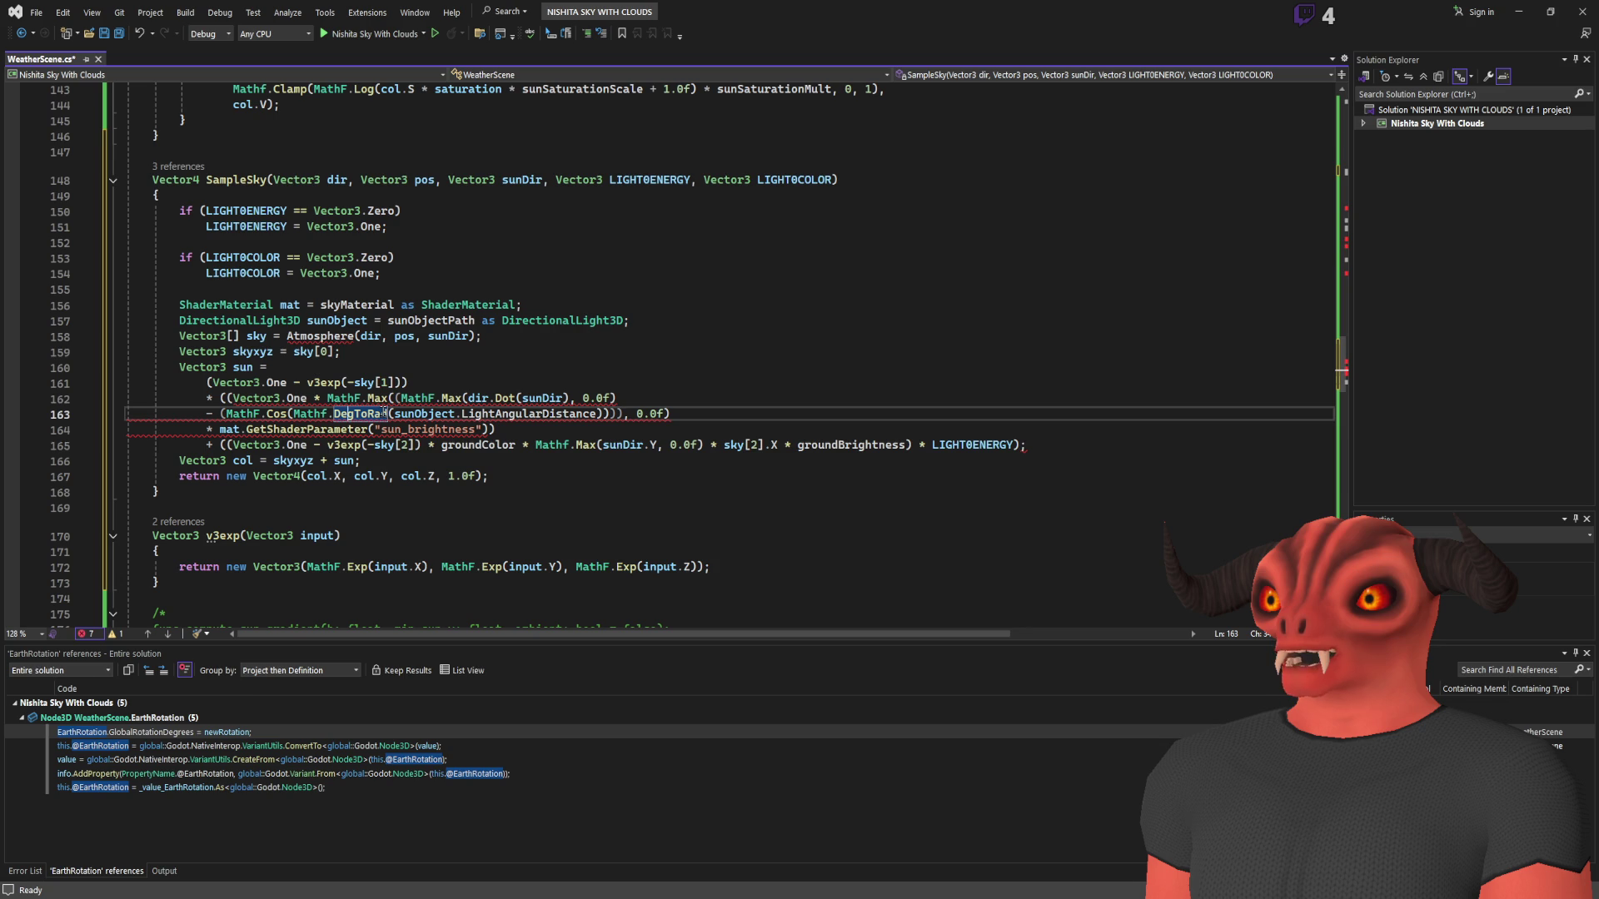
- Rebalance the closing parentheses on line 163 and after mat.GetShaderParameter("sun_brightness") on line 164
click(615, 414)
text(=)
key(BackSpace)
key(BackSpace)
key(BackSpace)
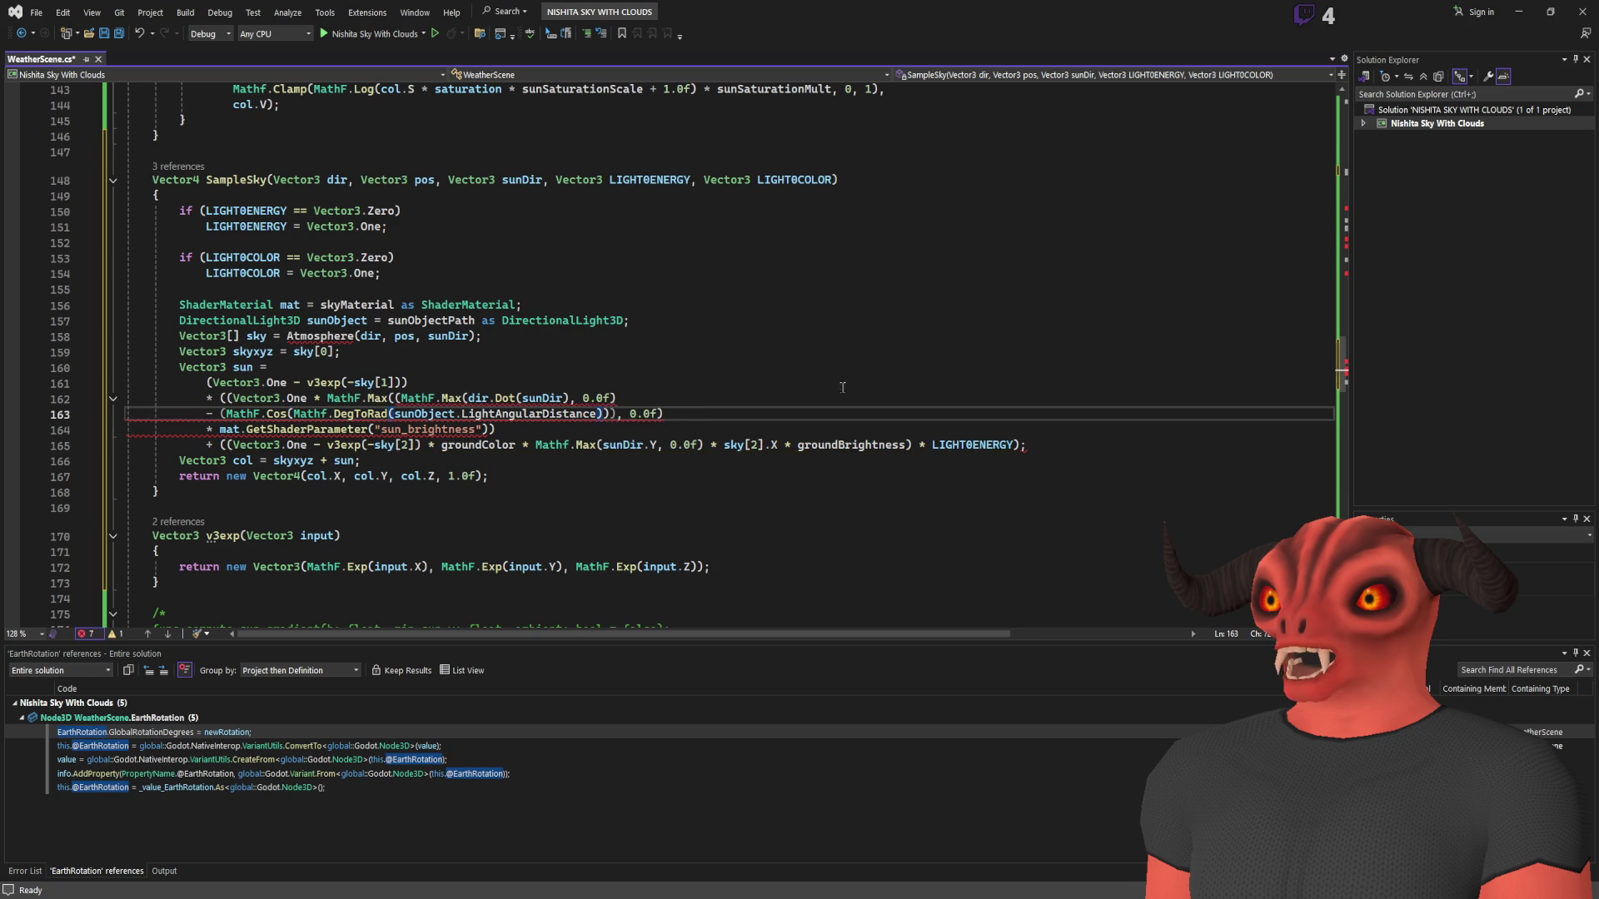
key(Left)
key(Left)
key(Left)
text())
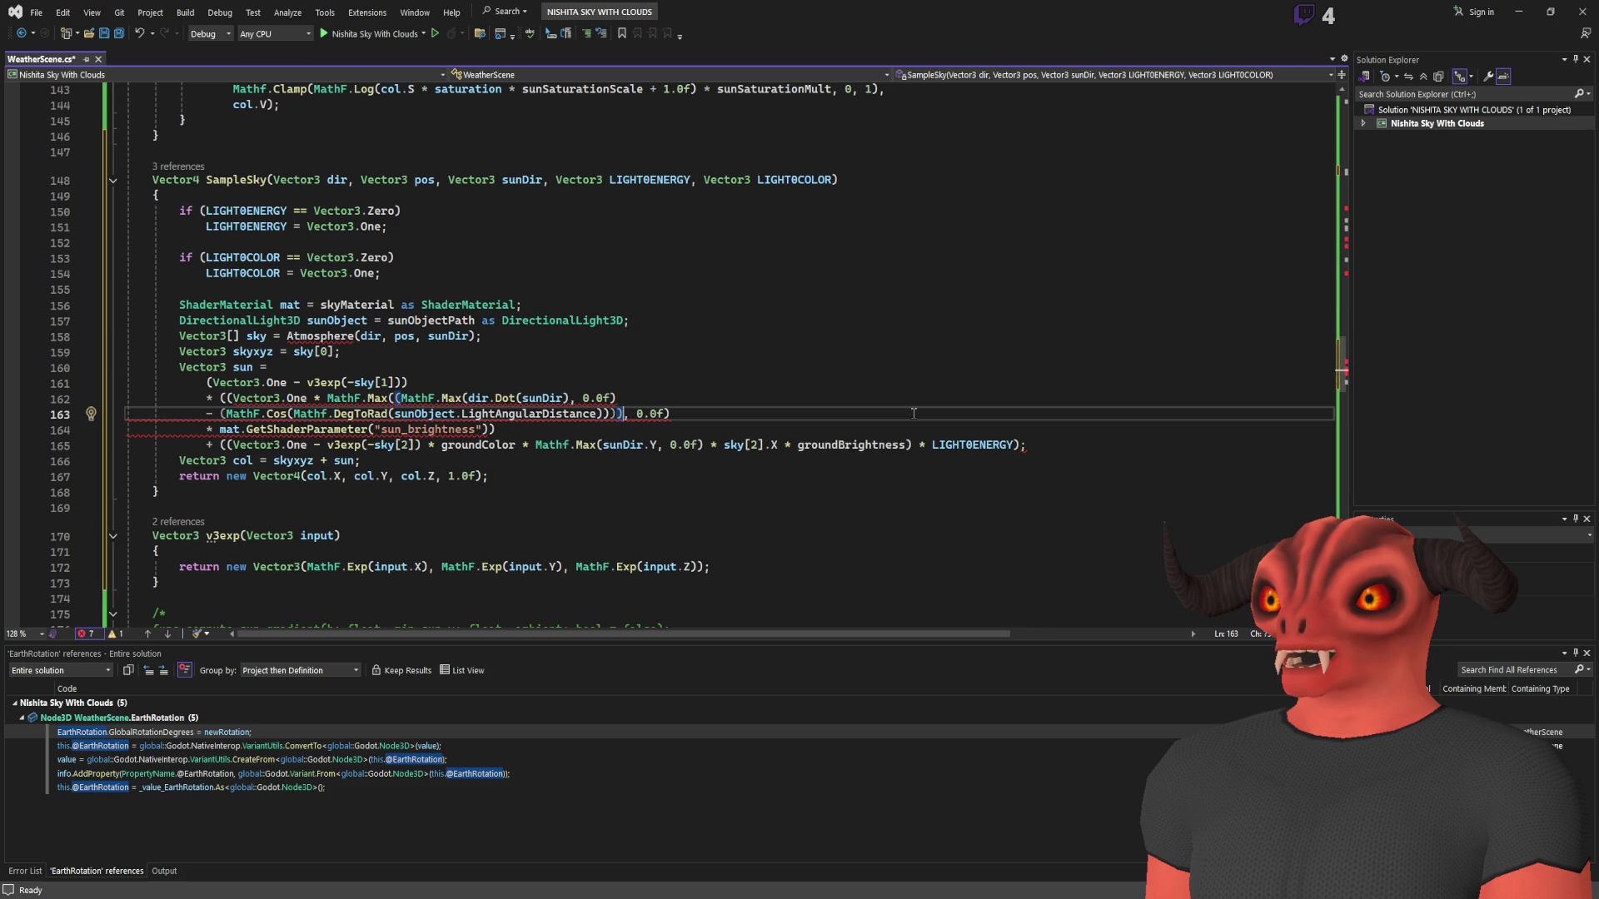
key(Right)
key(Right)
key(Right)
key(Right)
key(Right)
key(Right)
drag(215, 429, 660, 434)
click(506, 432)
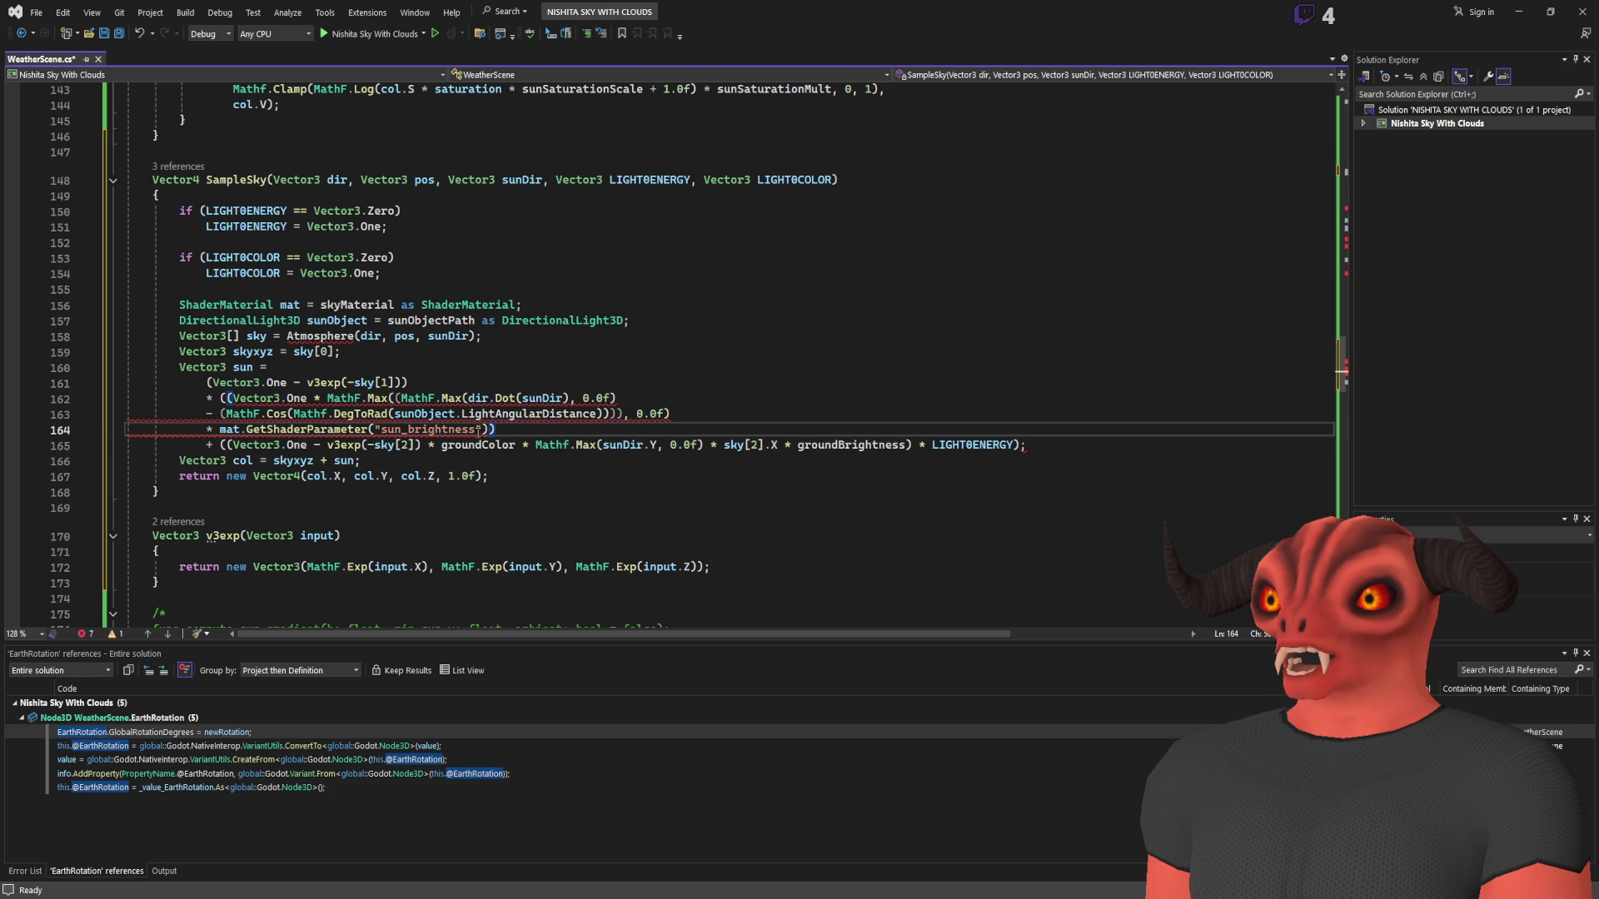
key(BackSpace)
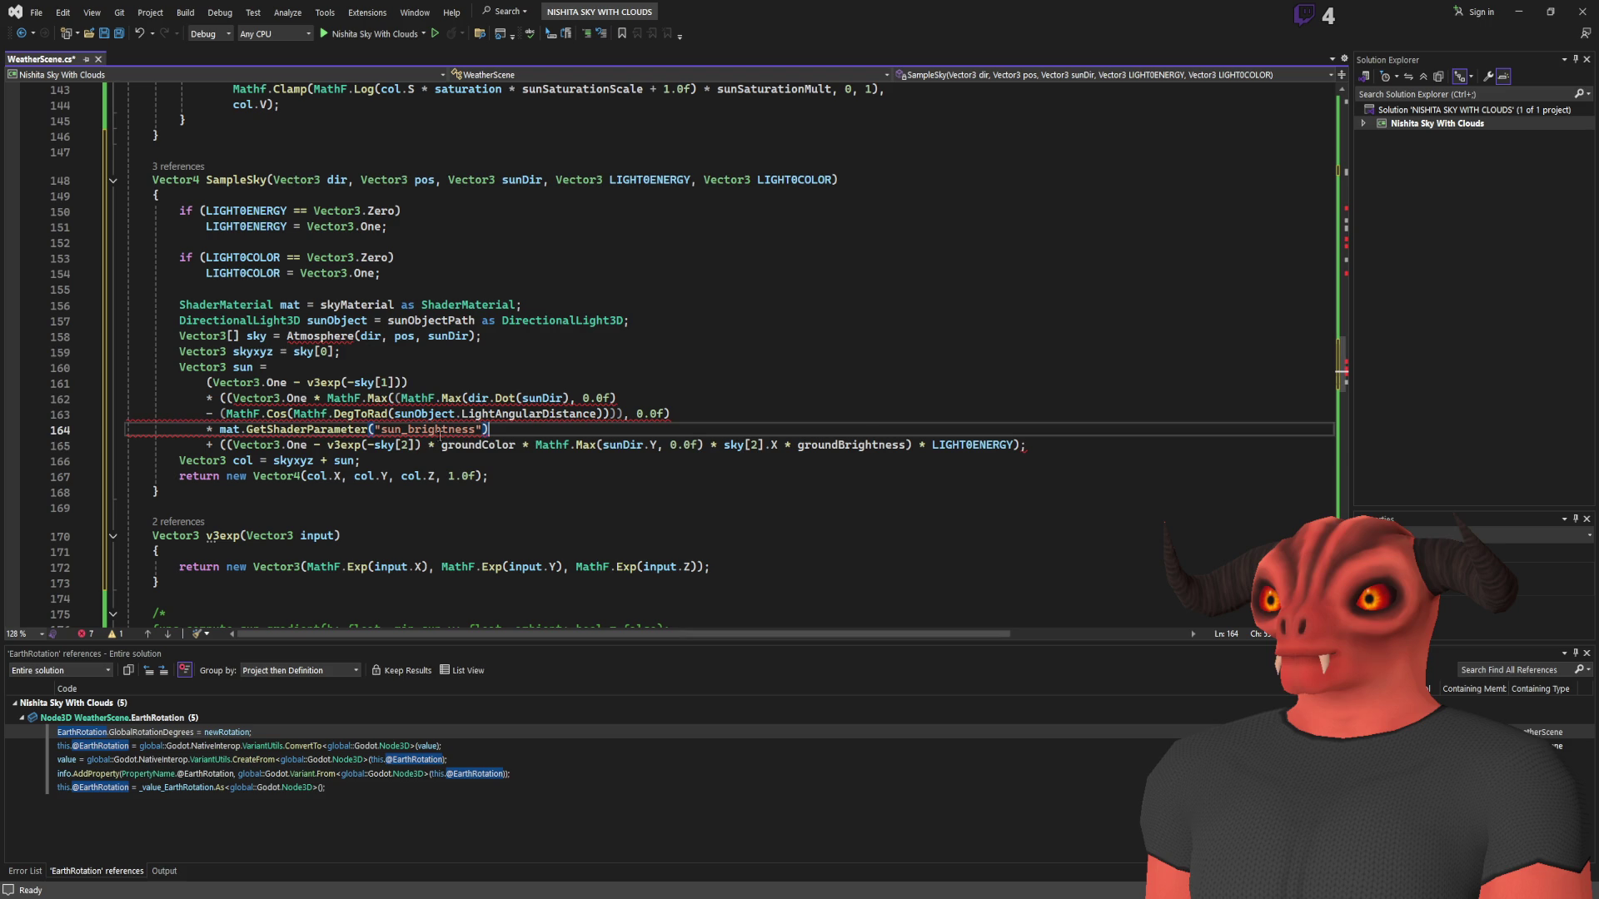
text())
- Fix line 165's parentheses so they close after sky[2].X and after groundBrightness
click(479, 438)
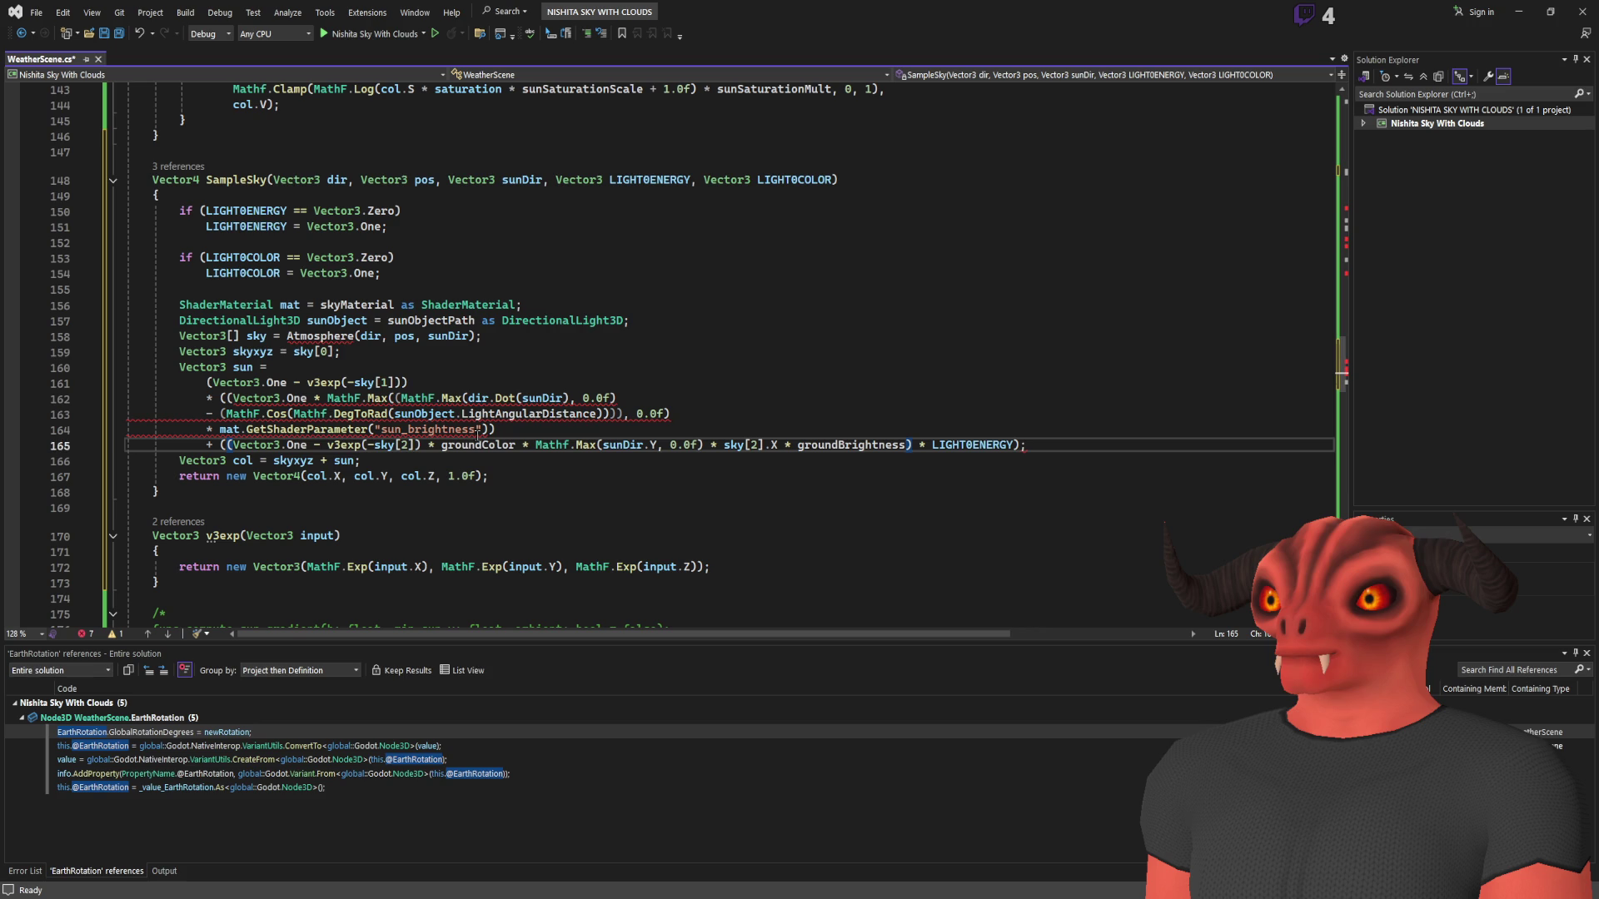
key(BackSpace)
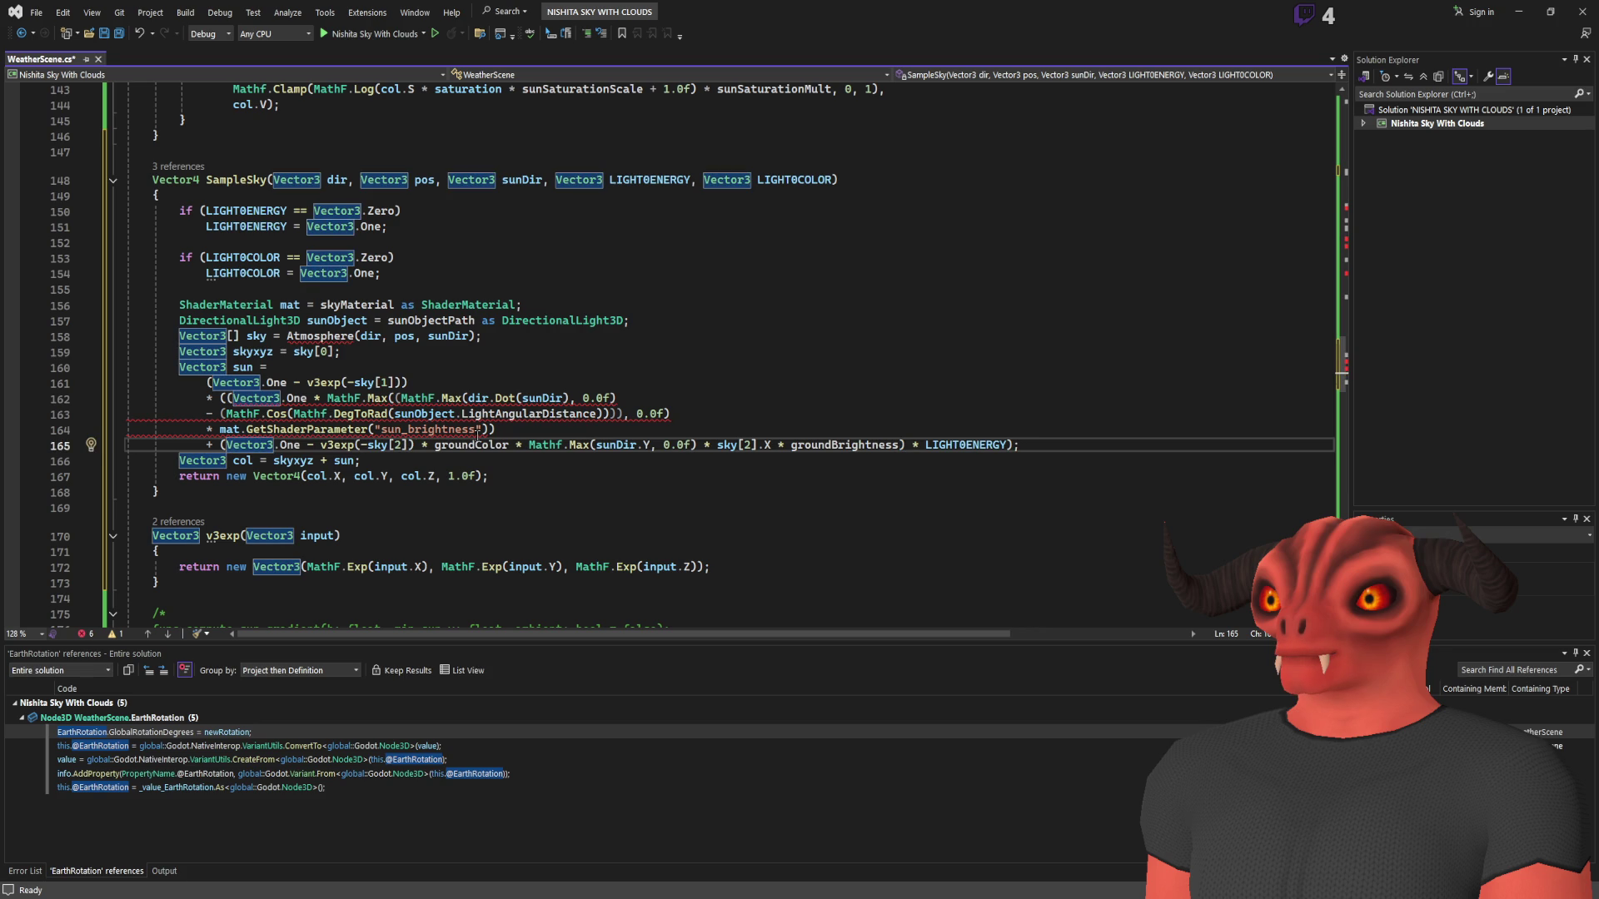
key(ctrl+Right)
key(ctrl+Right)
key(ctrl+Right)
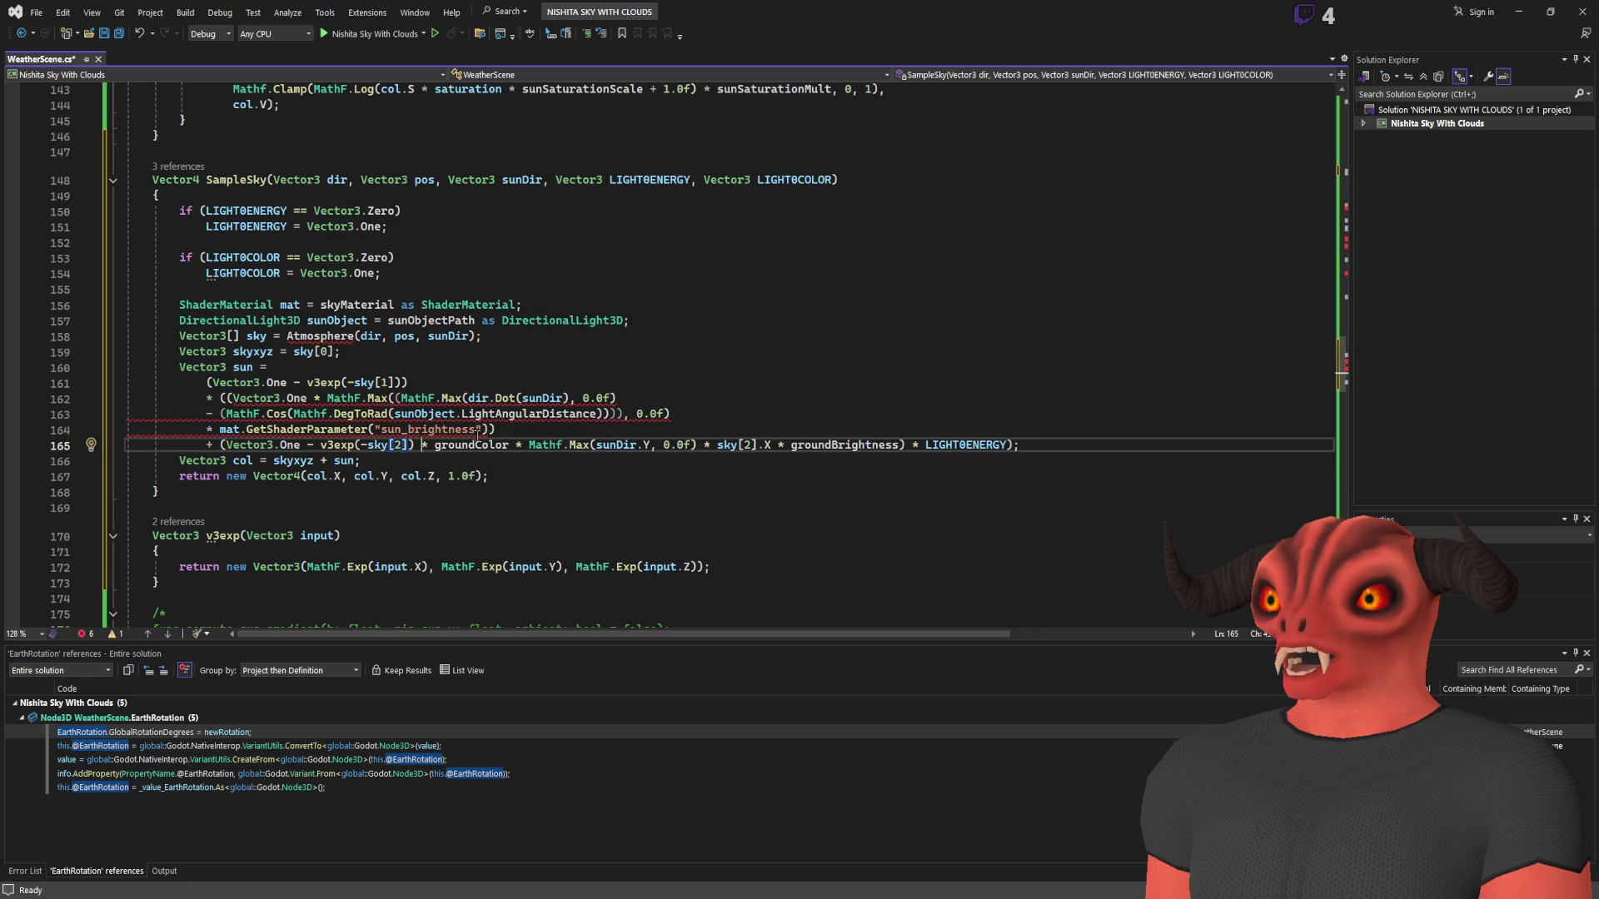
key(Left)
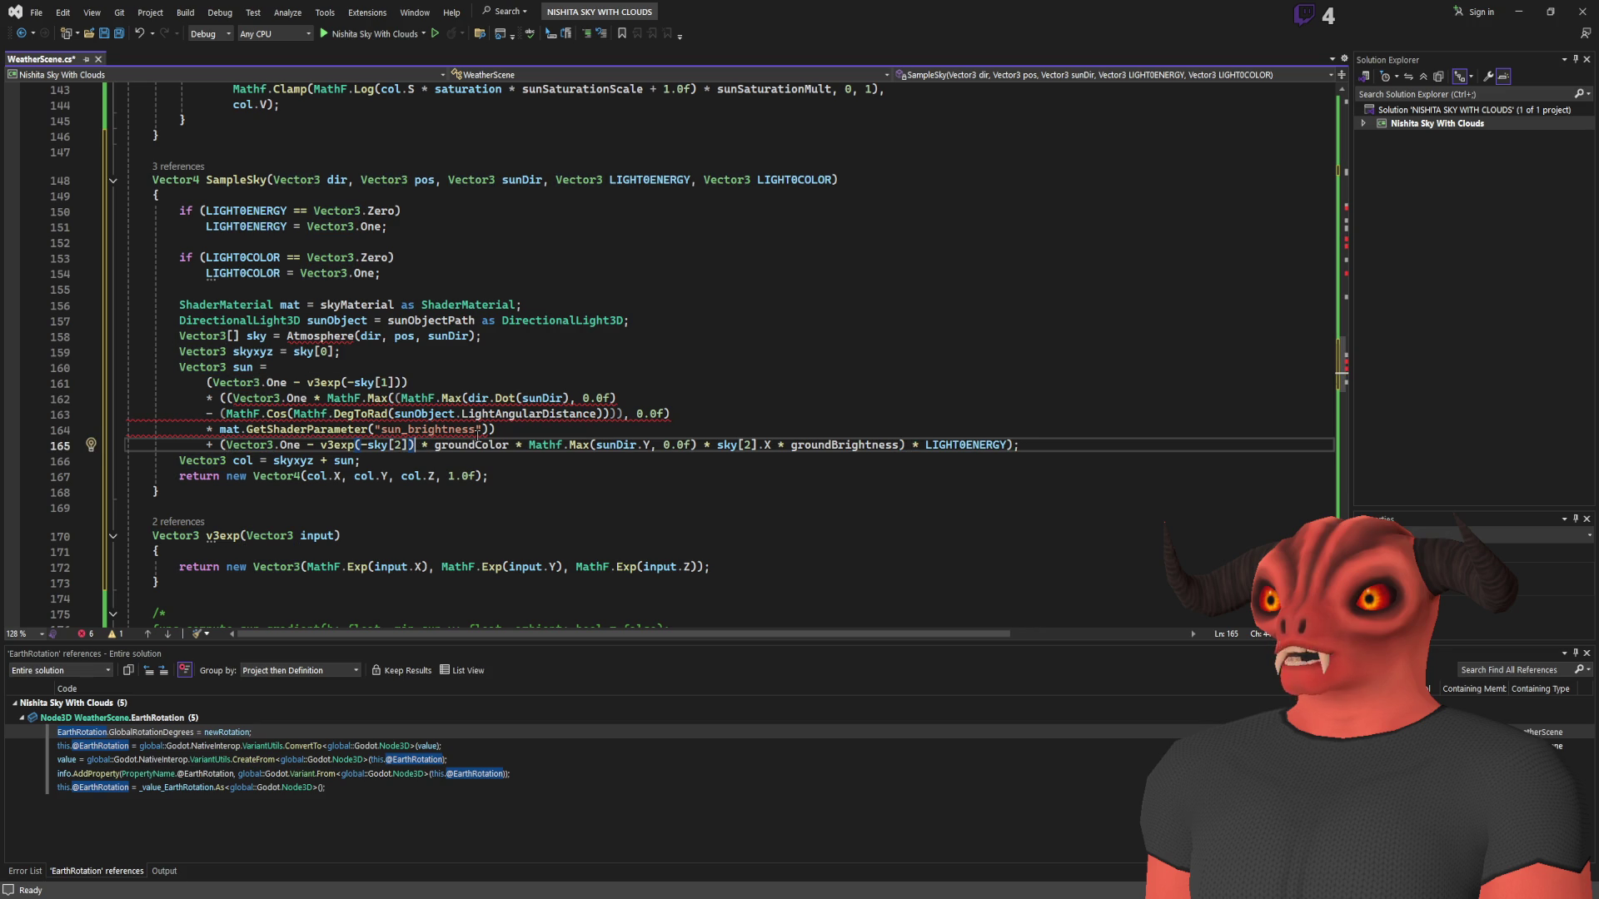
text())
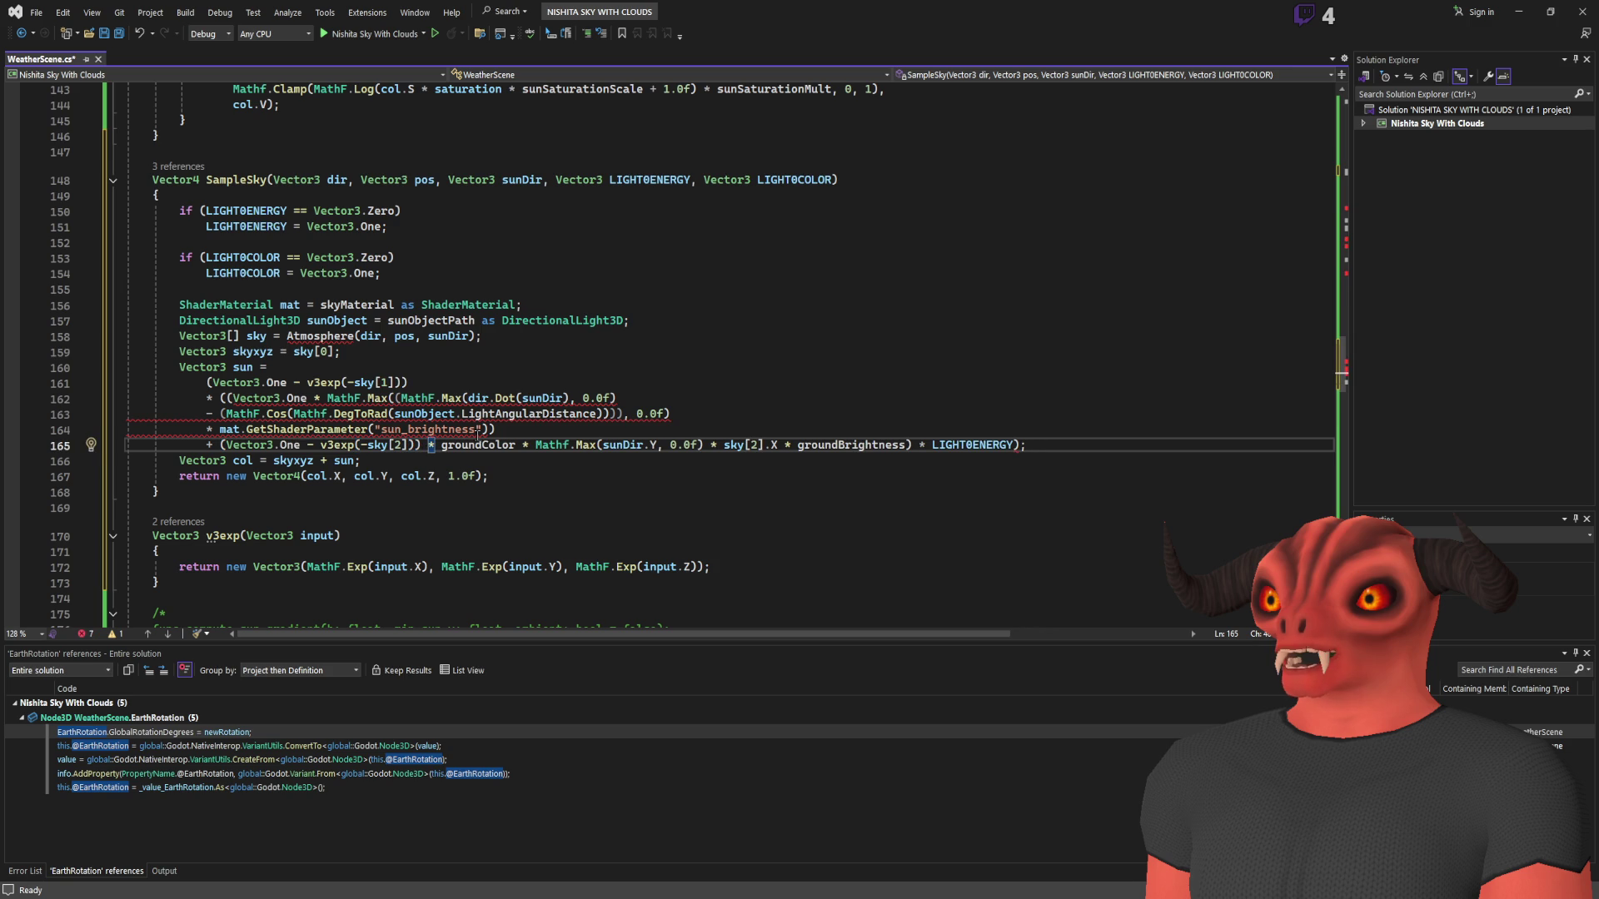
click(599, 444)
click(717, 445)
click(791, 445)
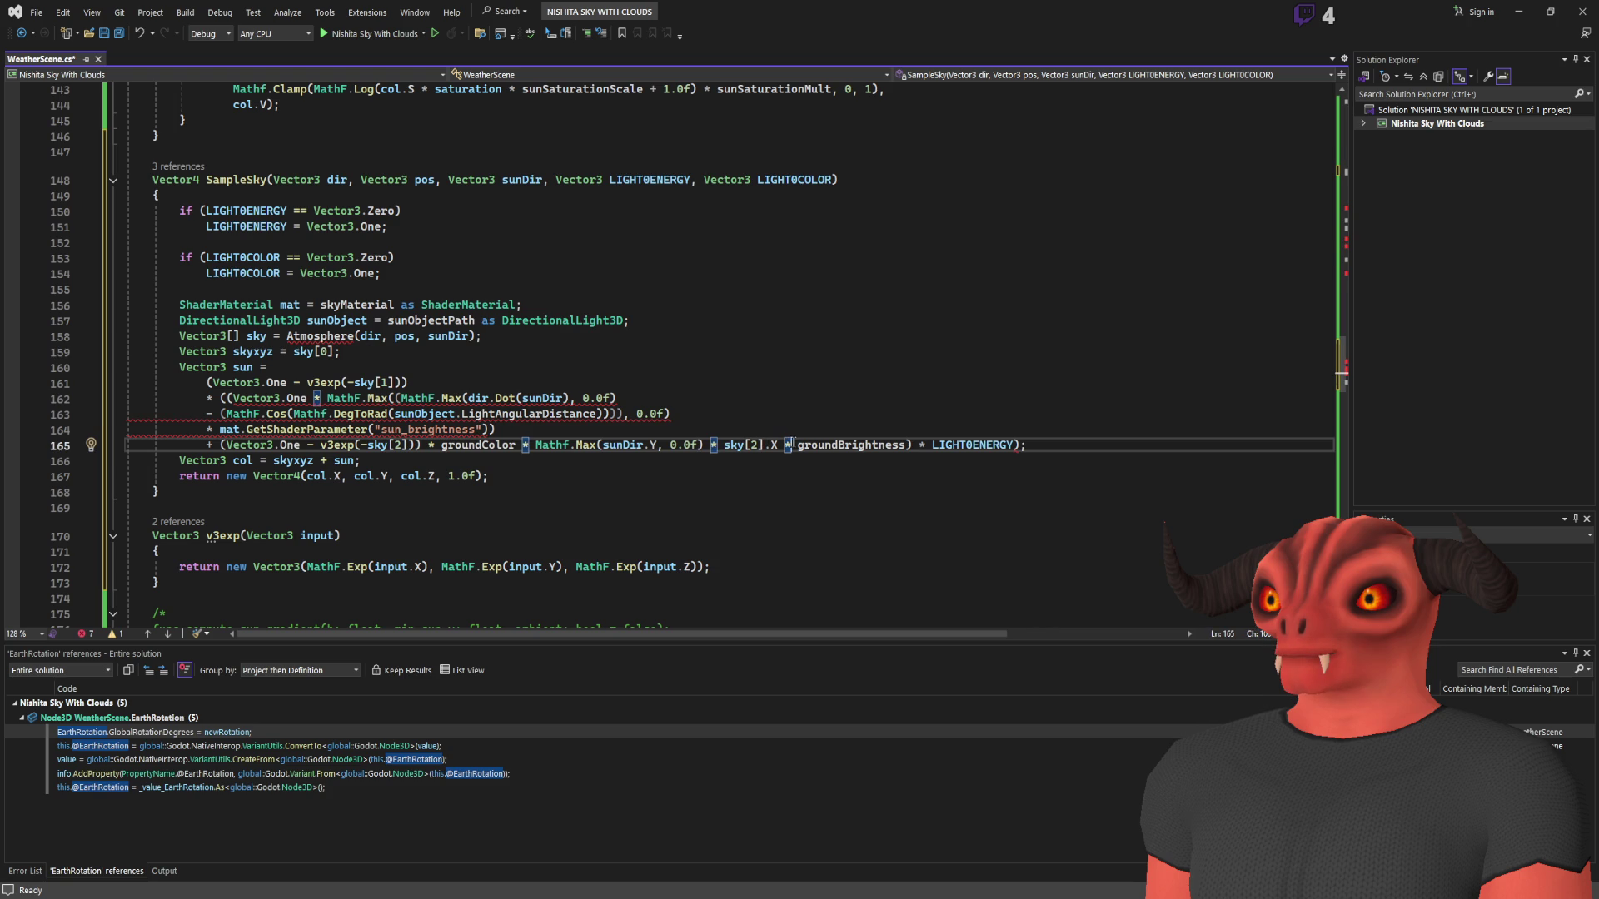
click(907, 445)
text())
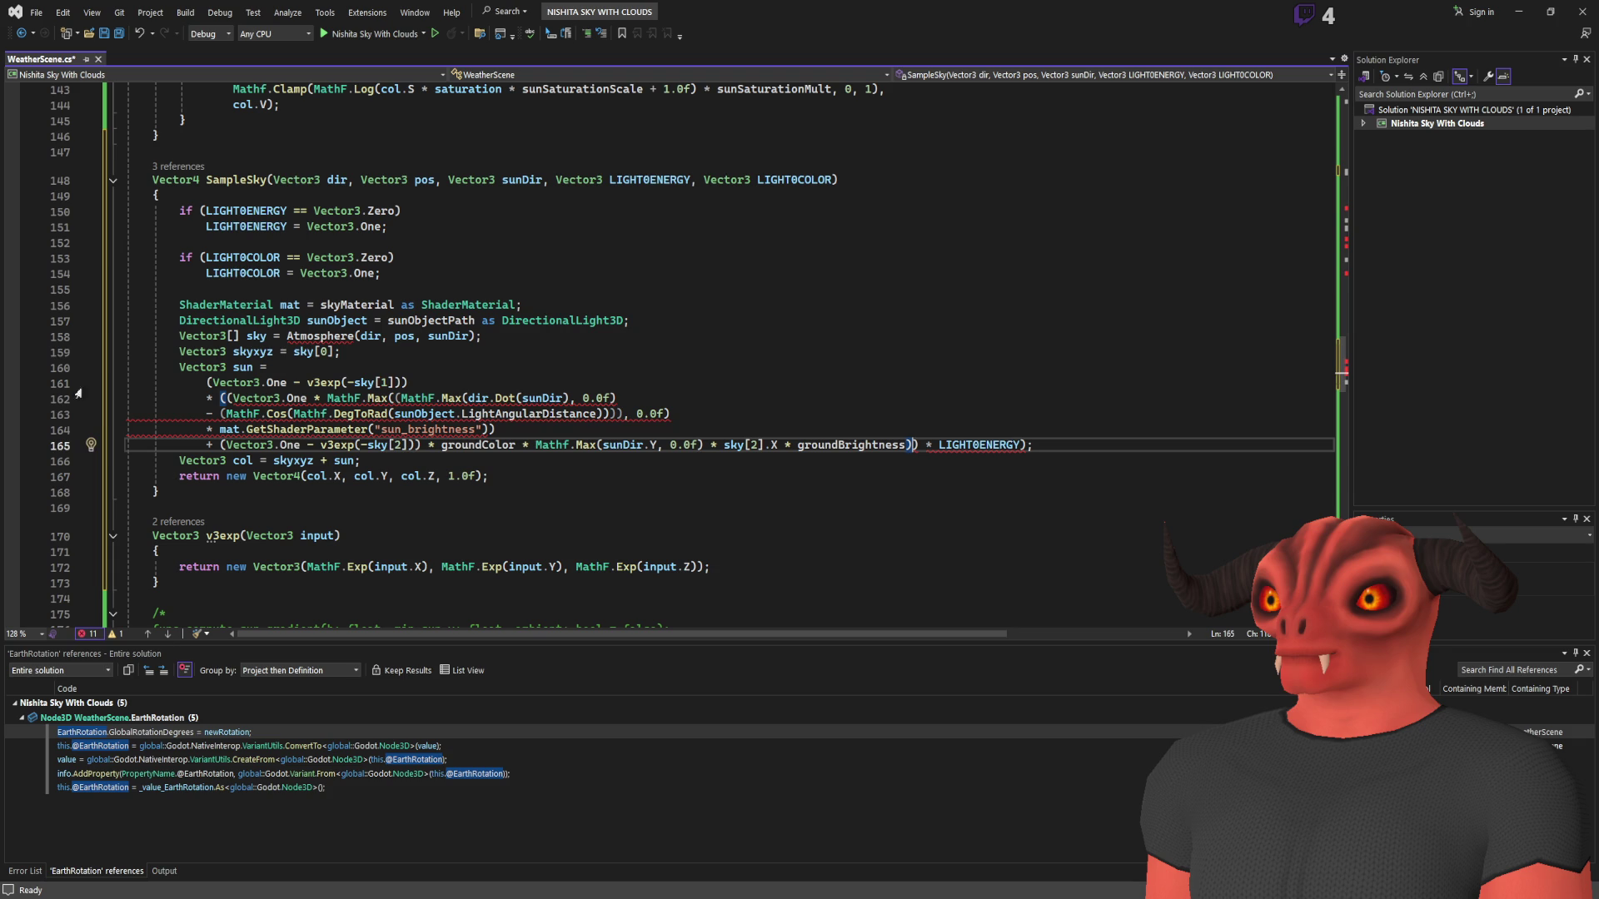
click(1021, 445)
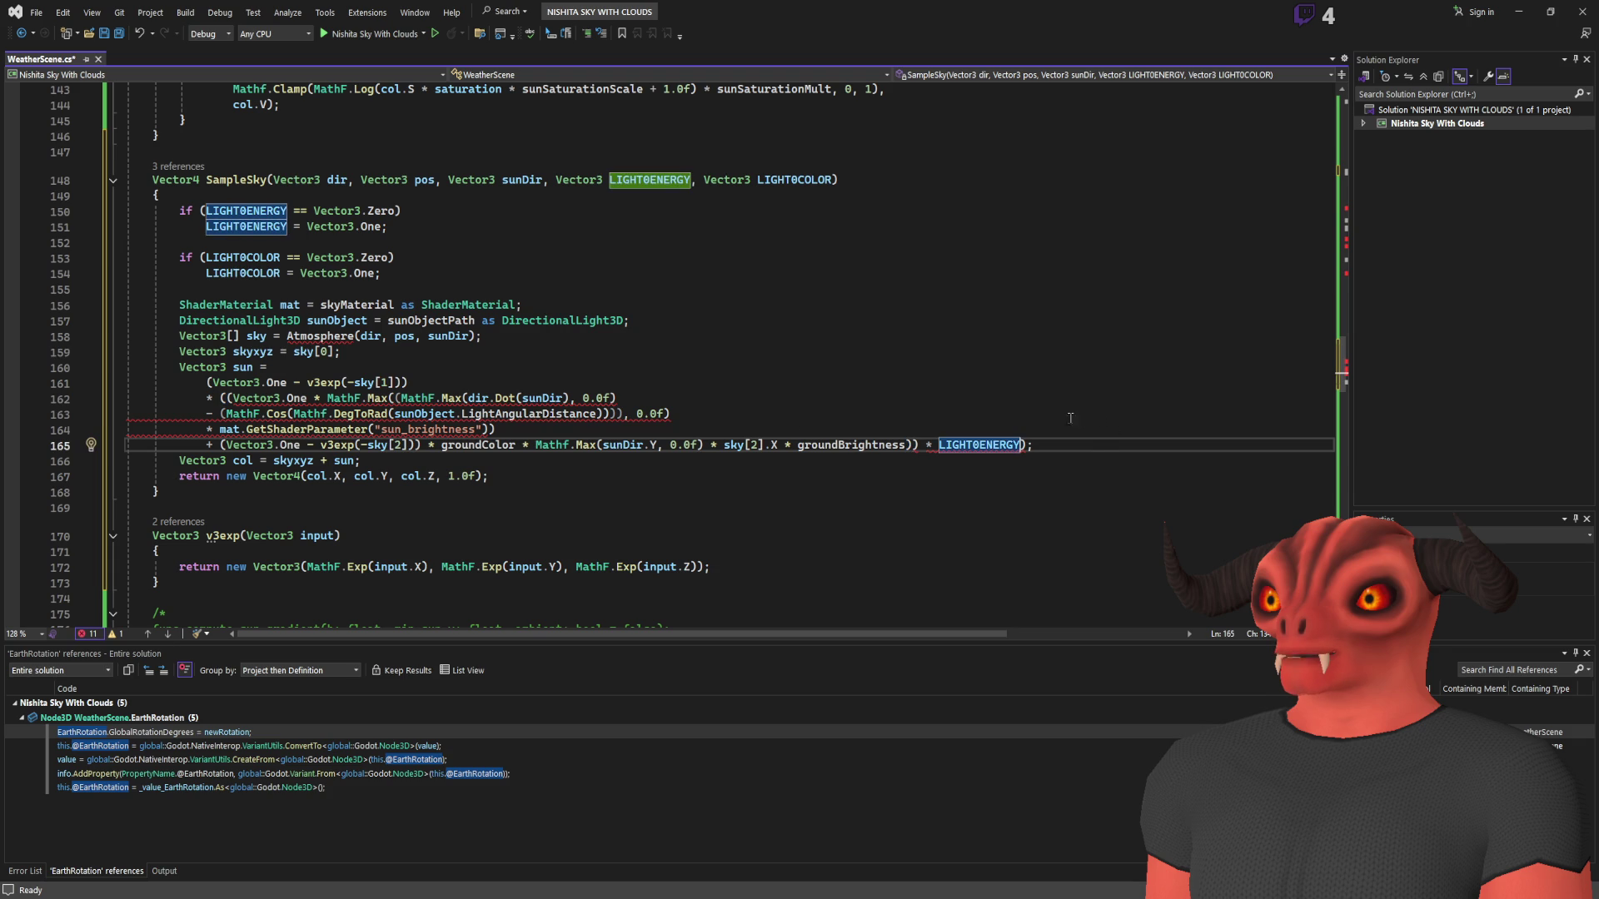
- Complete the (float) cast on line 164's sun_brightness lookup and save WeatherScene.cs
click(215, 383)
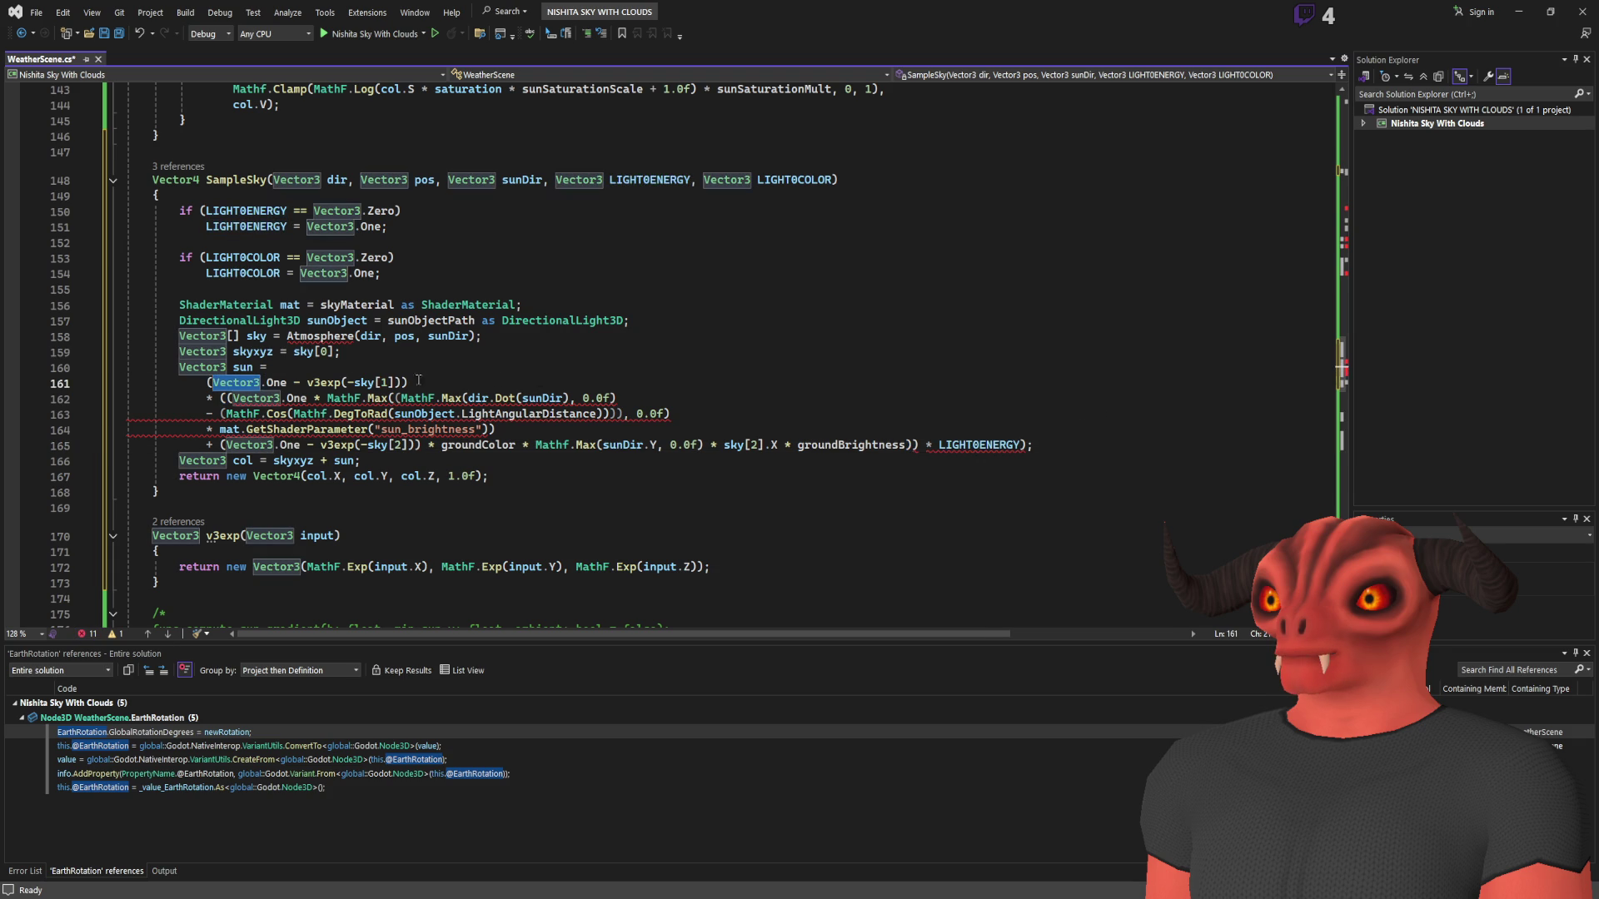
click(199, 384)
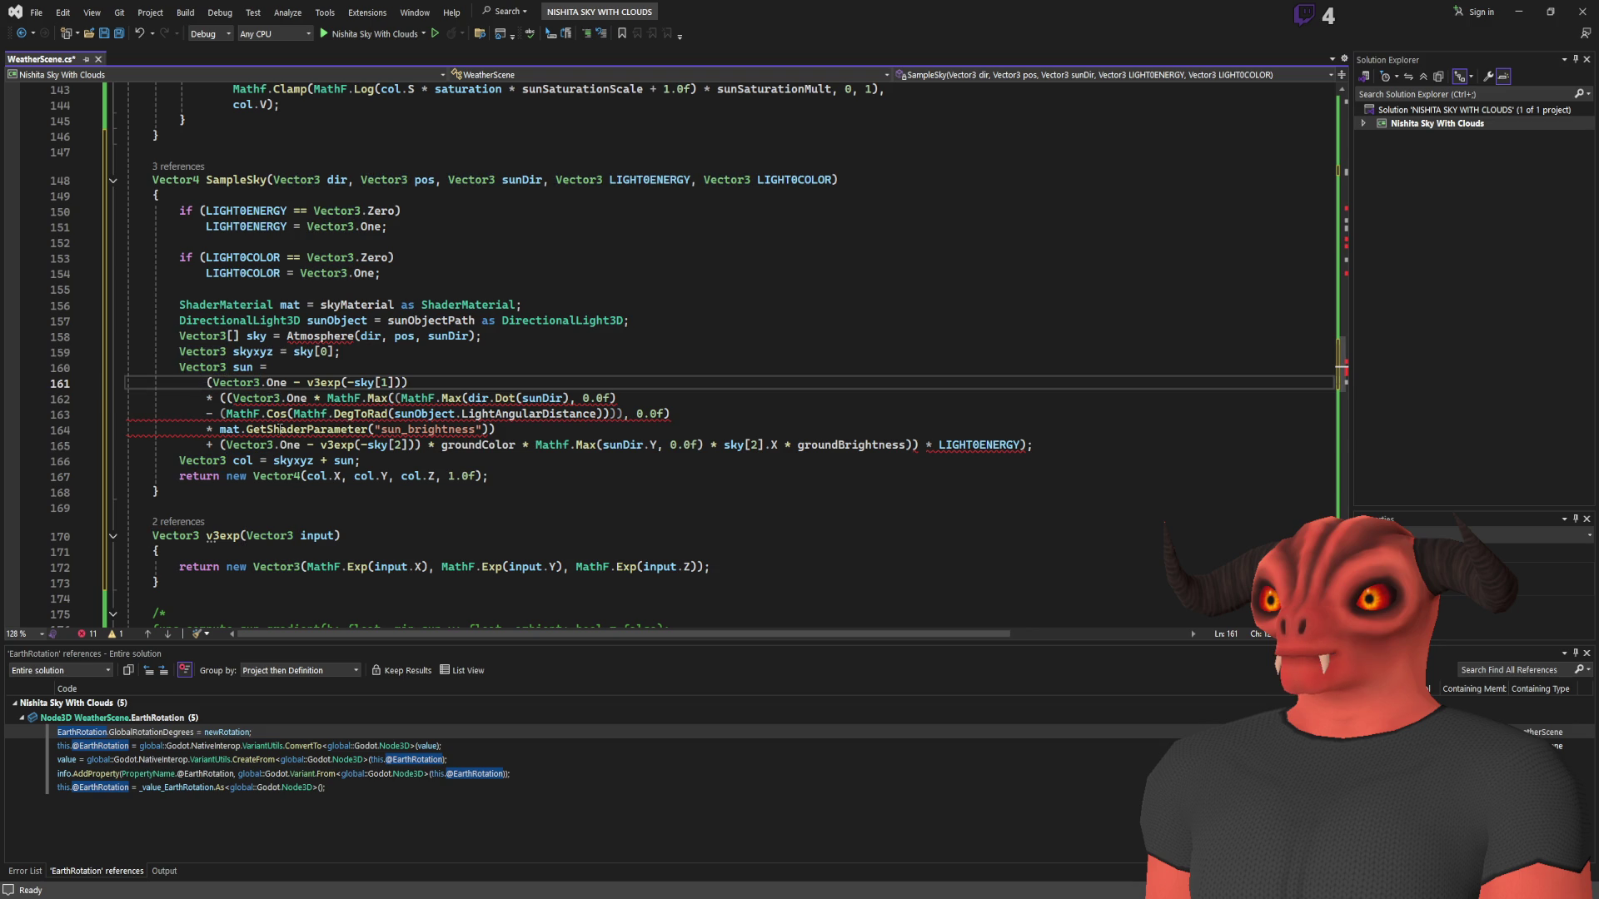
click(214, 429)
text(at)
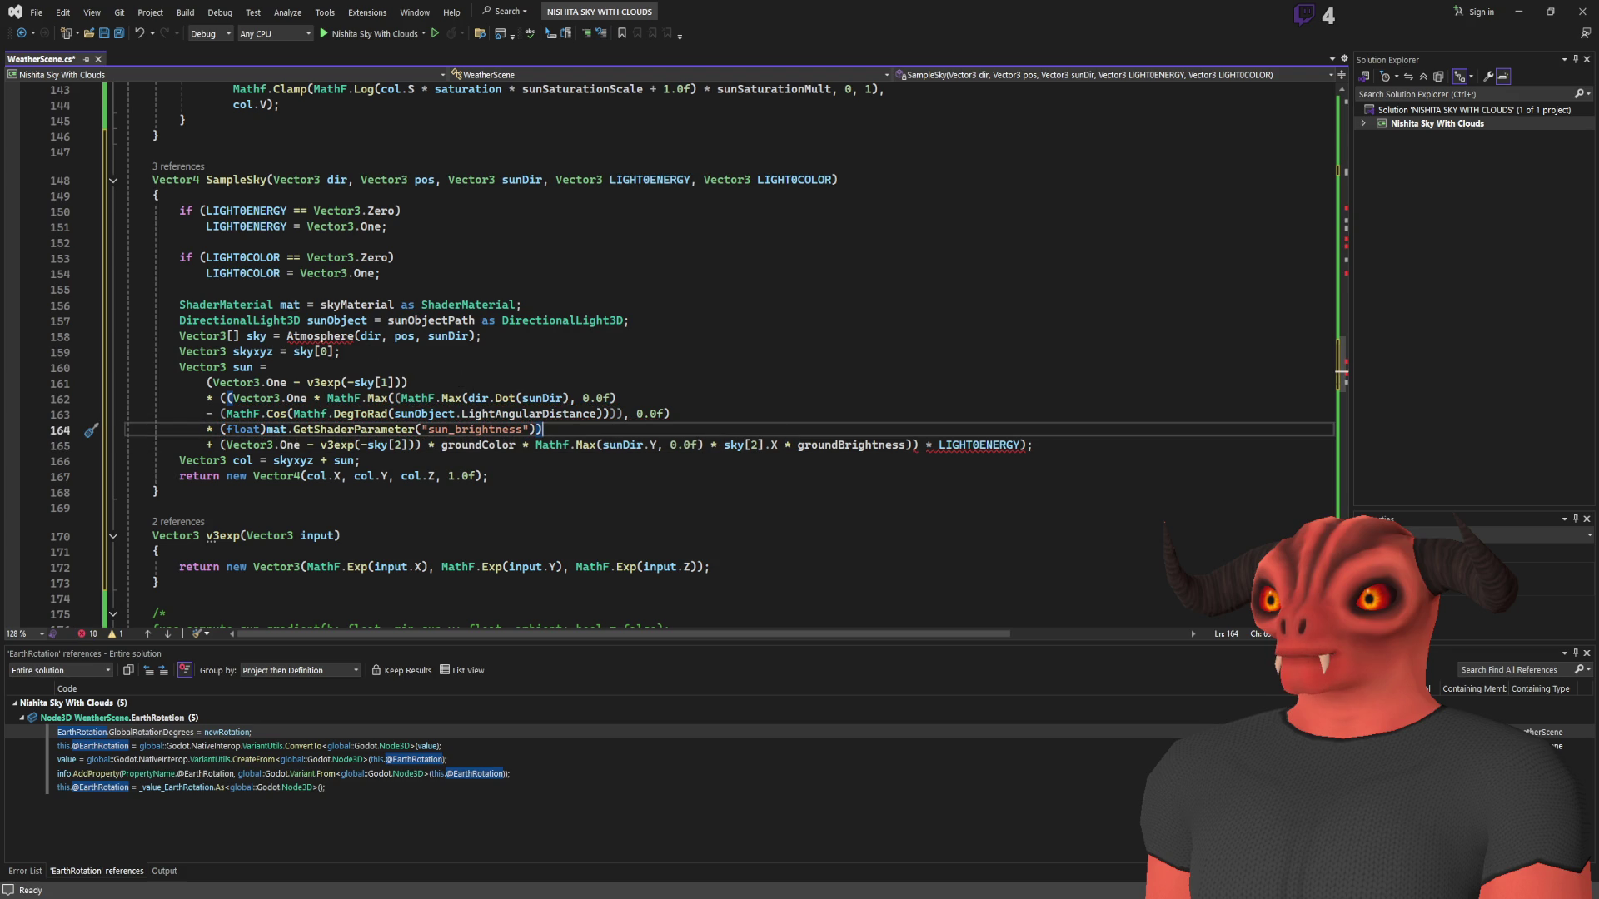
scroll(729, 350, down, 2)
key(ctrl+s)
- Check where LIGHT0ENERGY and groundBrightness are used, then retype the parenthesis after groundBrightness
click(980, 351)
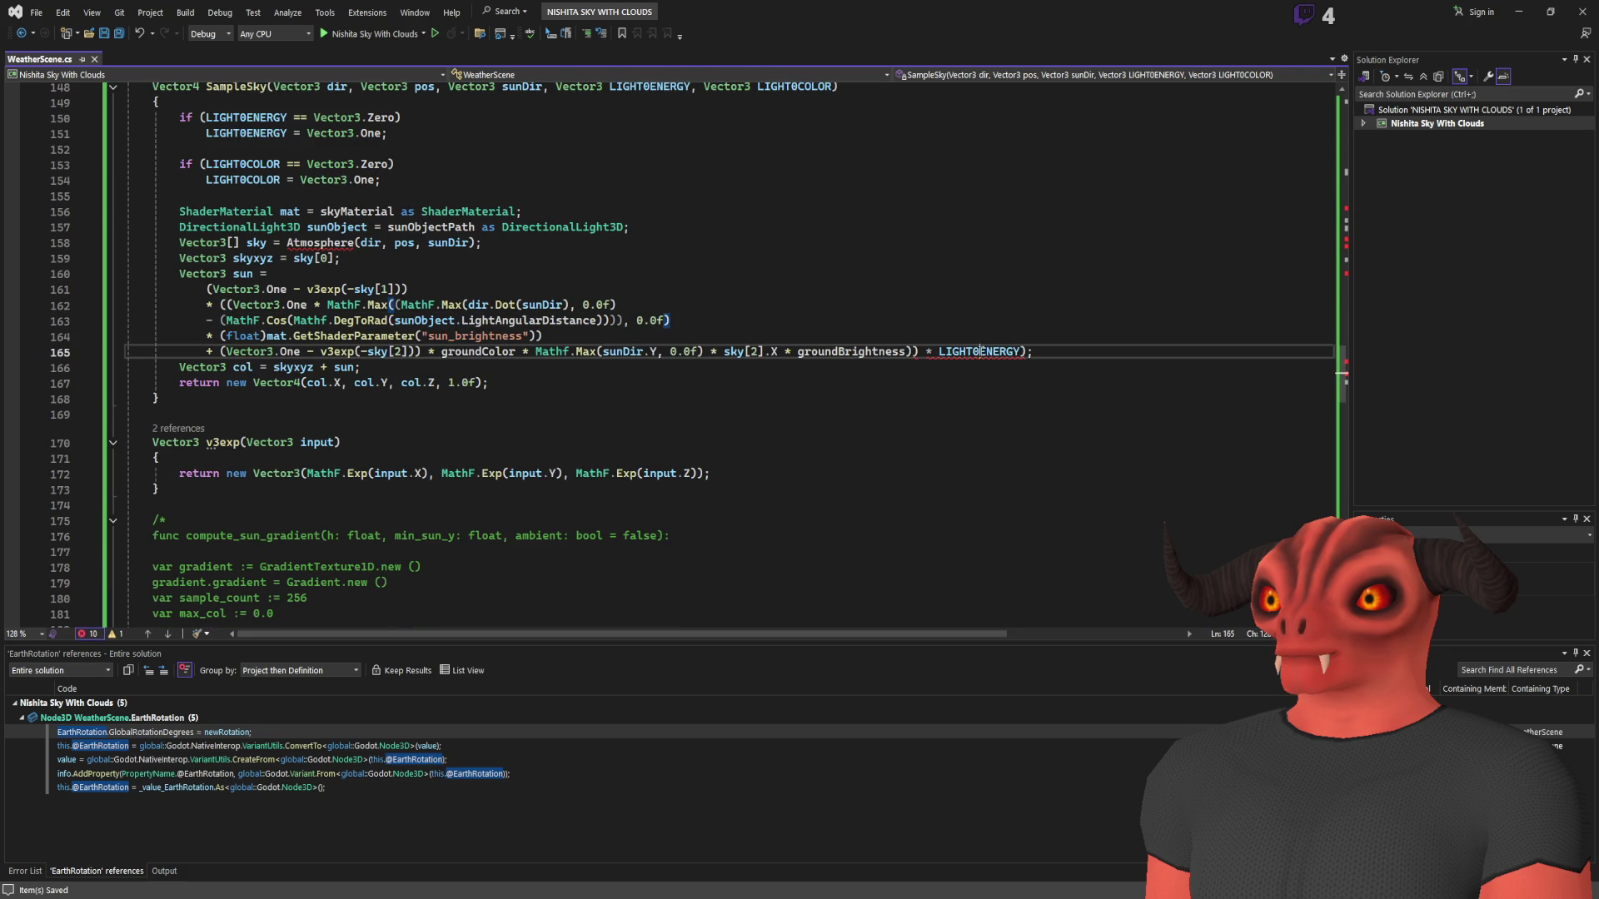
double_click(981, 352)
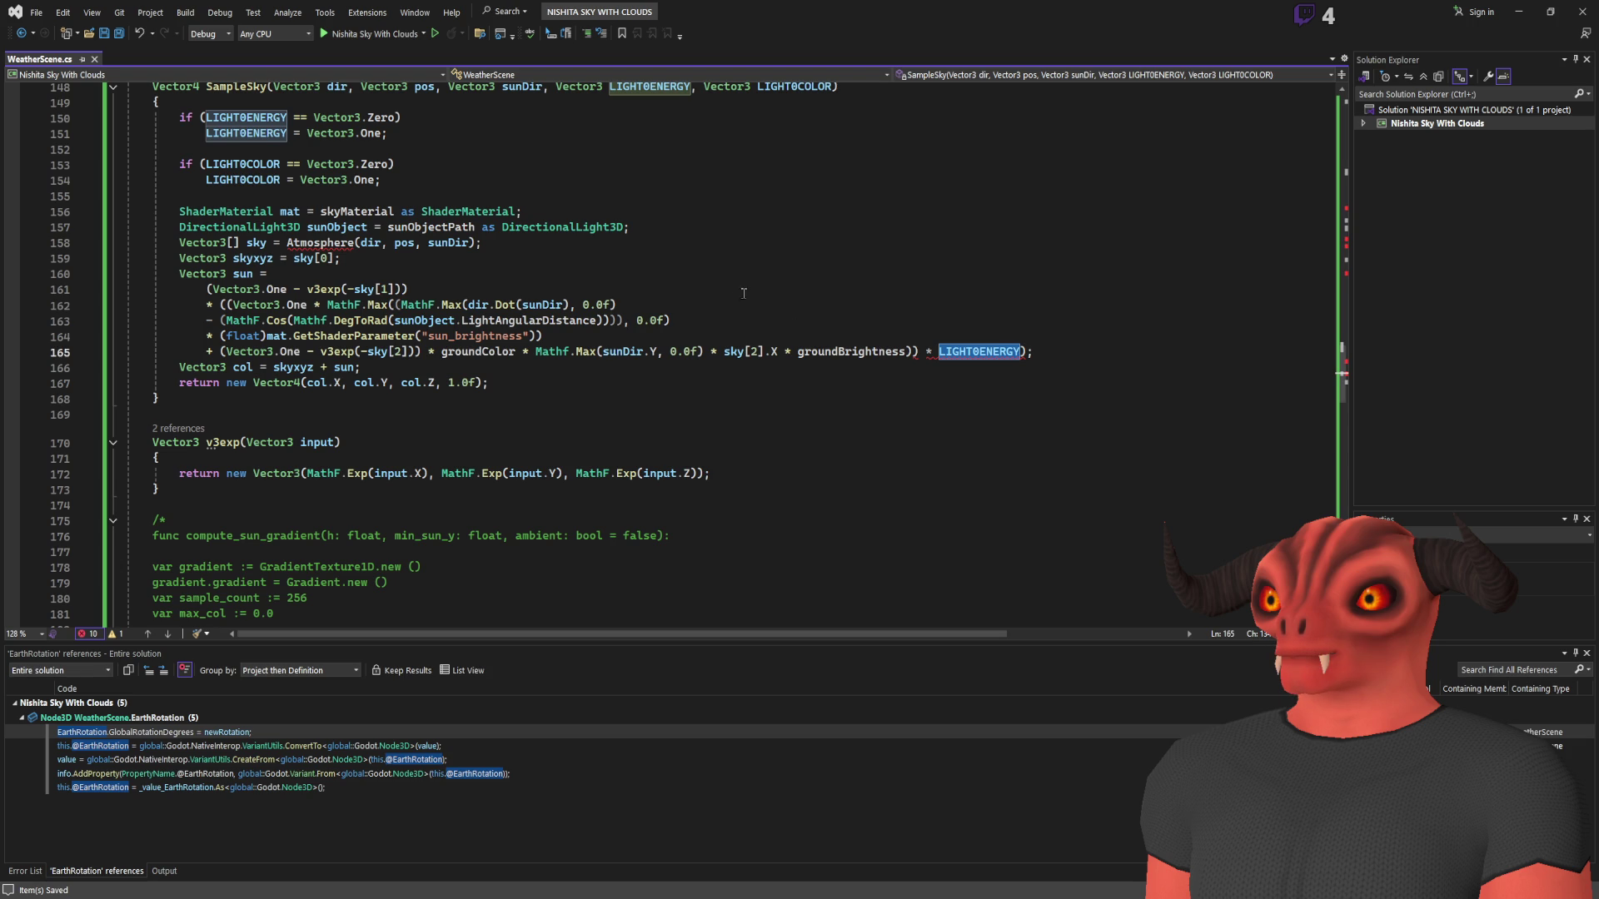
double_click(811, 351)
scroll(650, 380, up, 1)
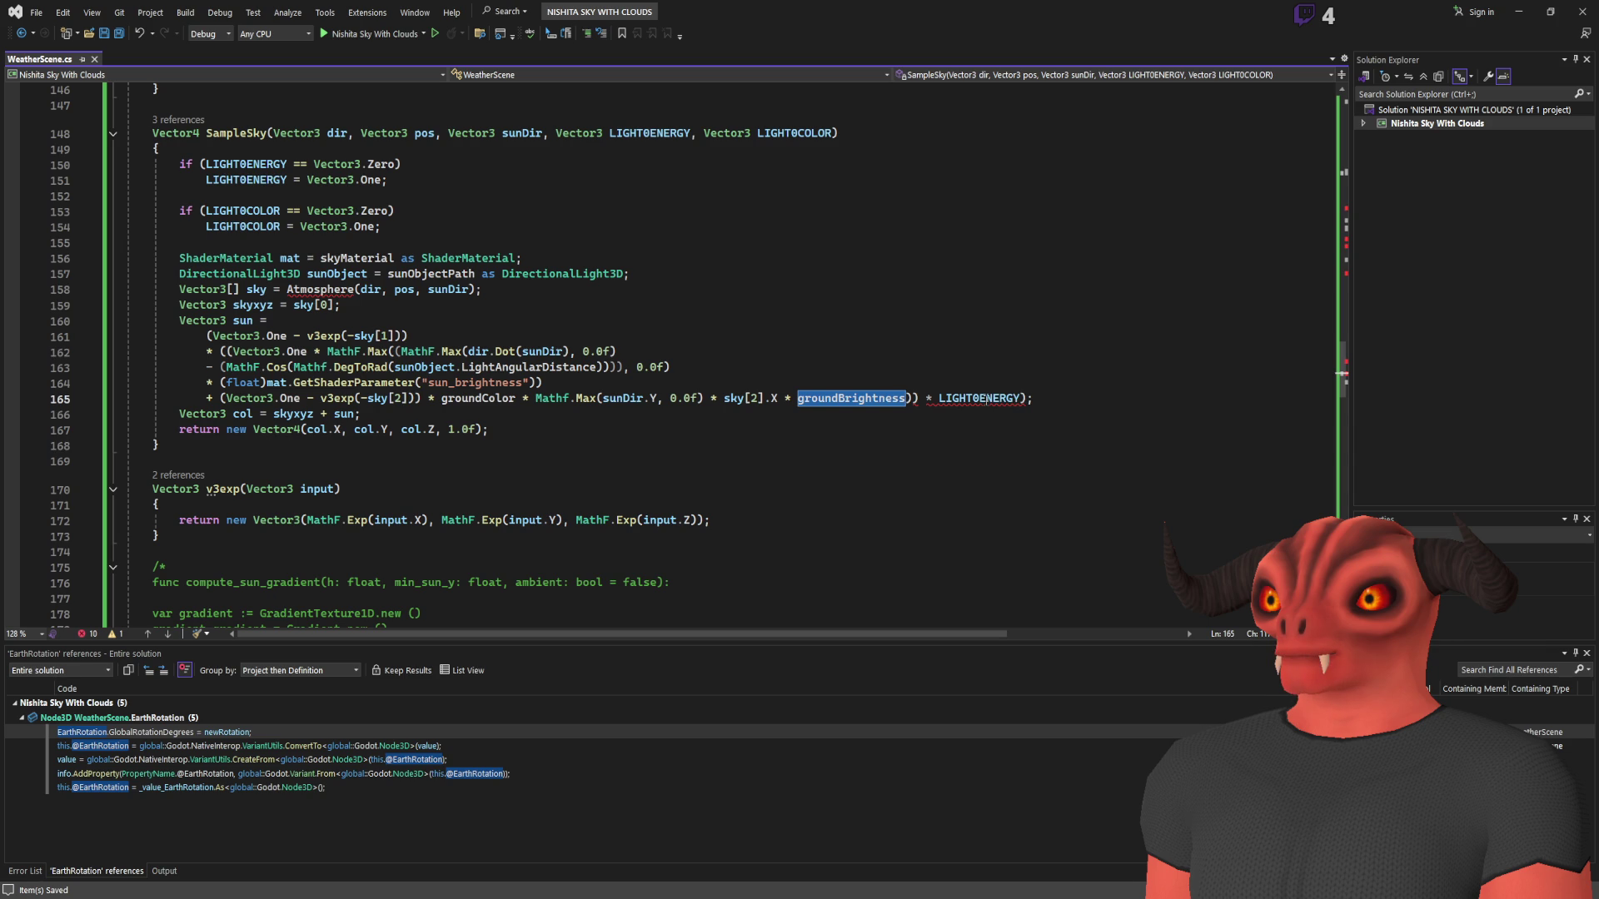
click(916, 398)
text(,)
key(BackSpace)
key(Delete)
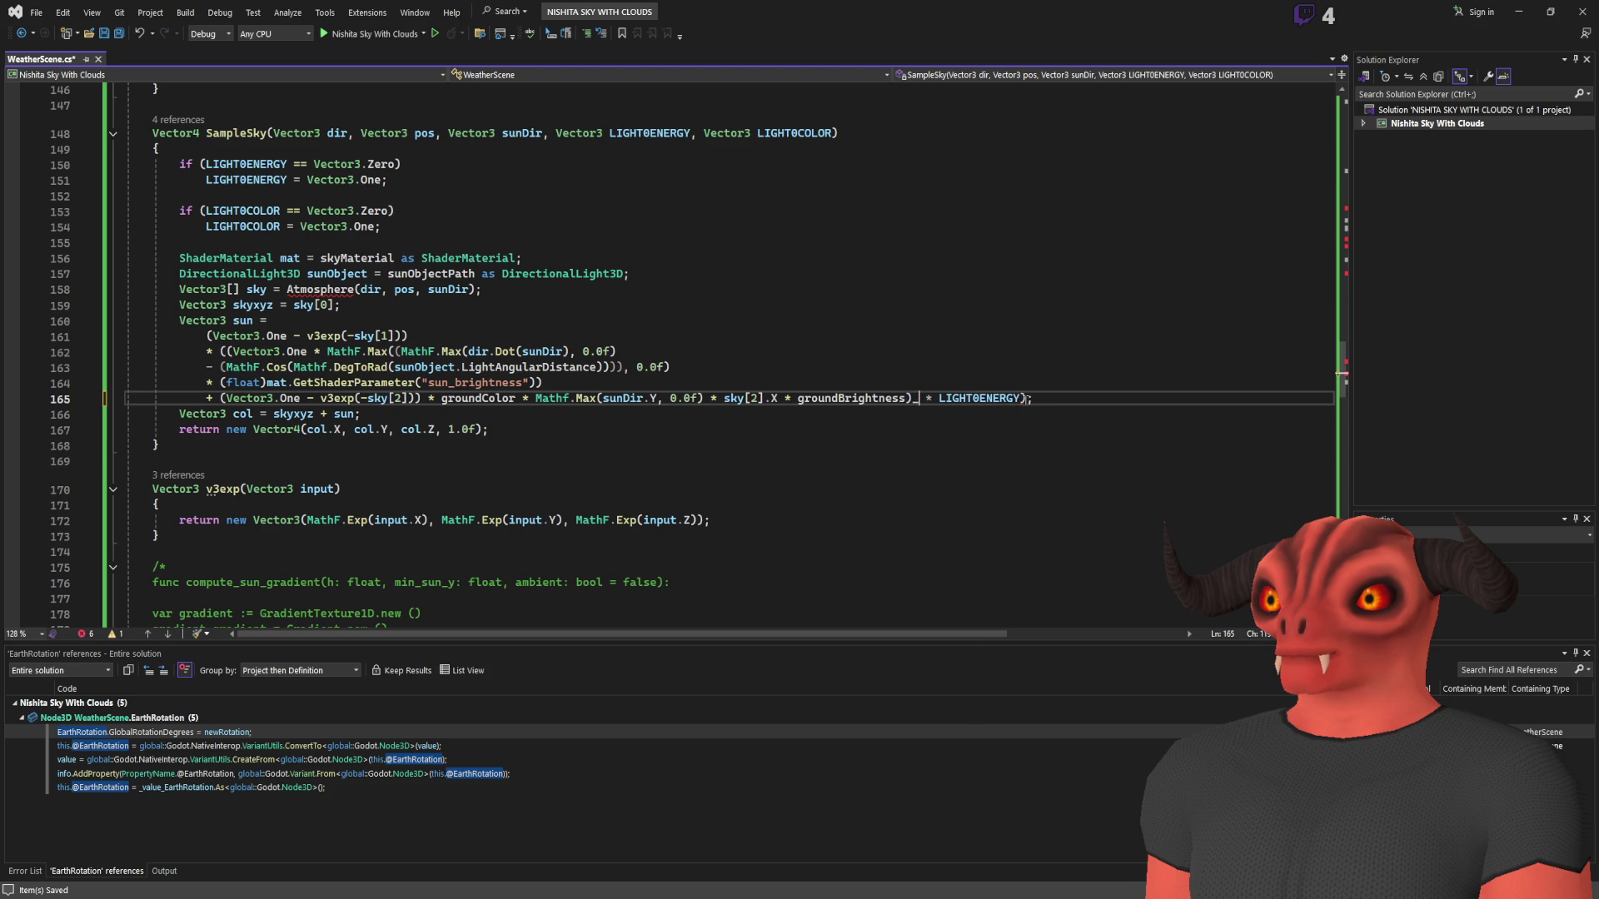
text())
click(467, 336)
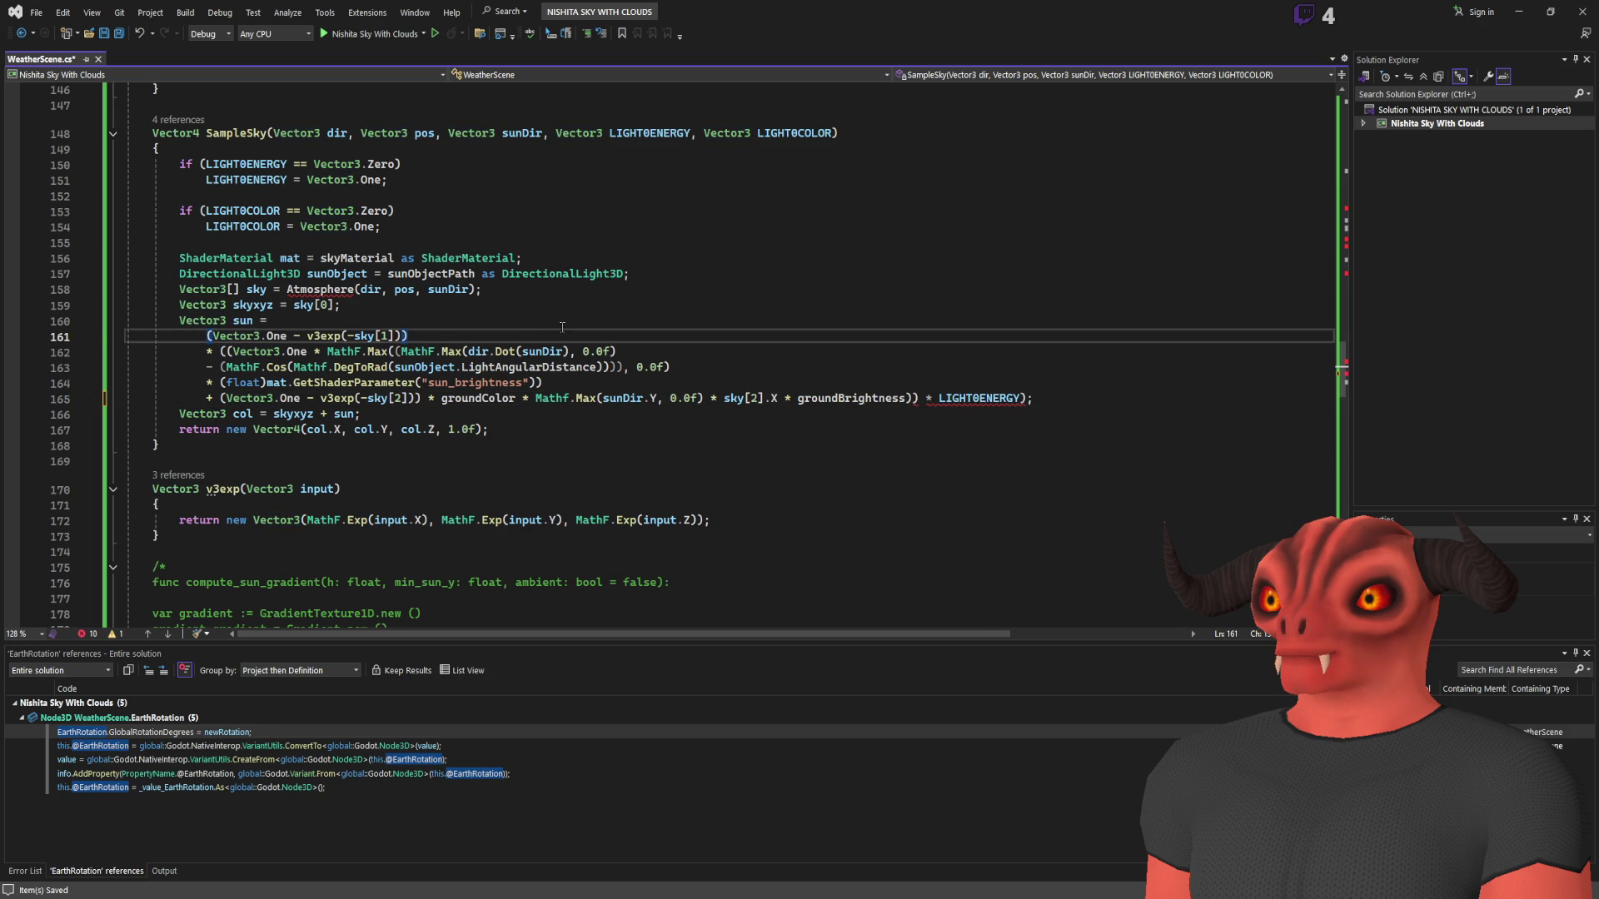
- Delete the extra ')' so line 165 ends groundBrightness) * LIGHT0ENERGY
key(ctrl+Right)
key(ctrl+Right)
key(ctrl+Right)
key(Right)
key(ctrl+Right)
key(ctrl+Right)
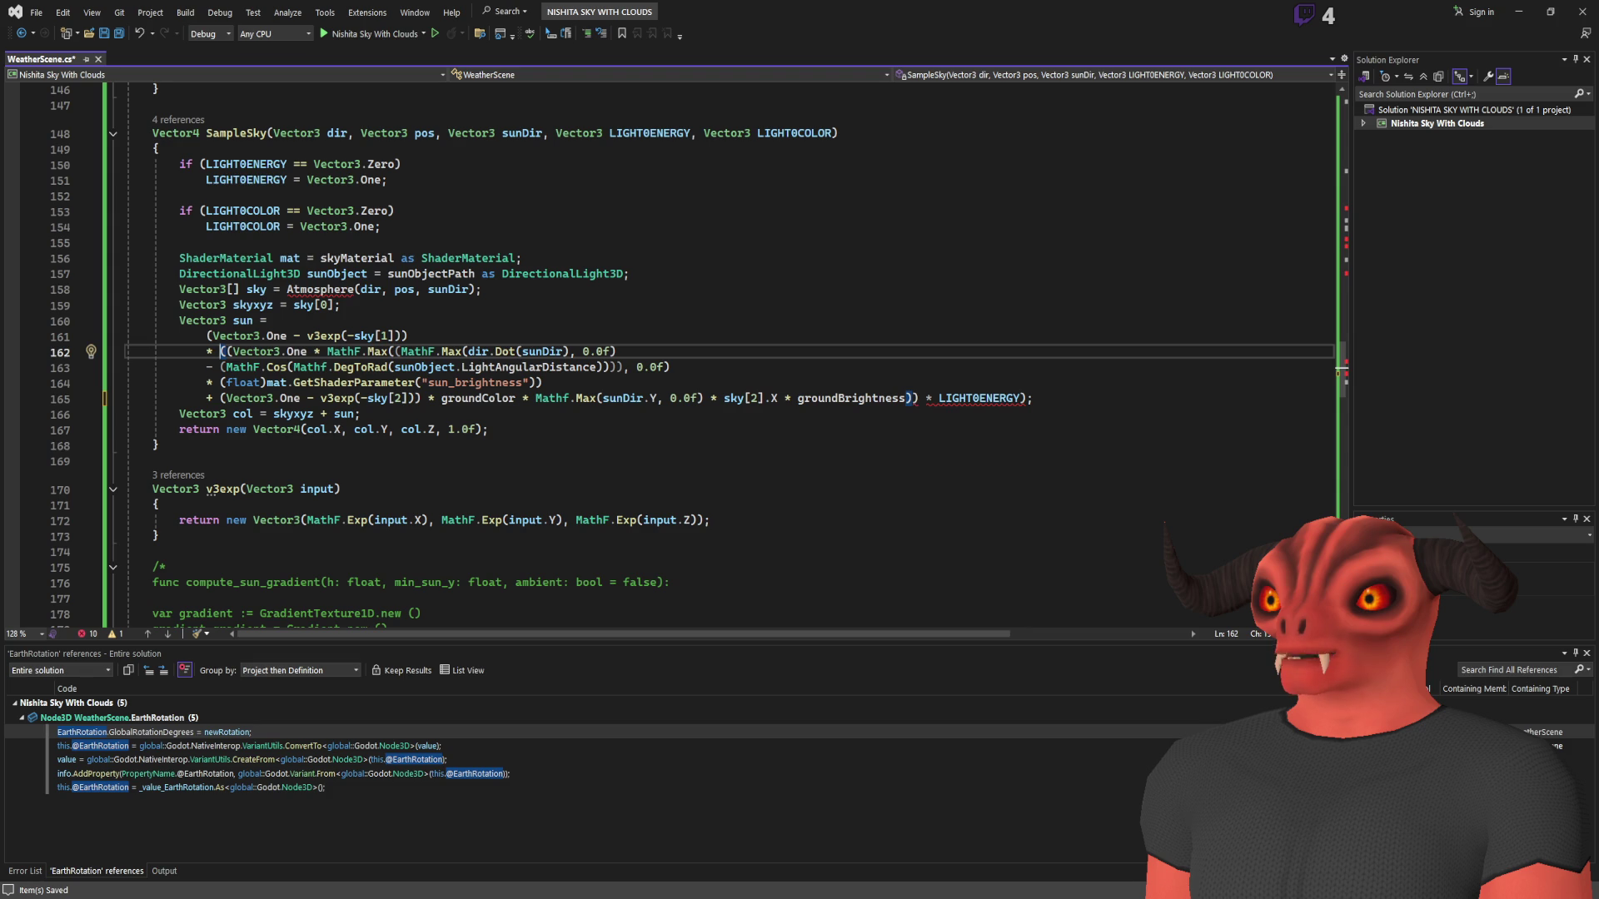
click(1142, 397)
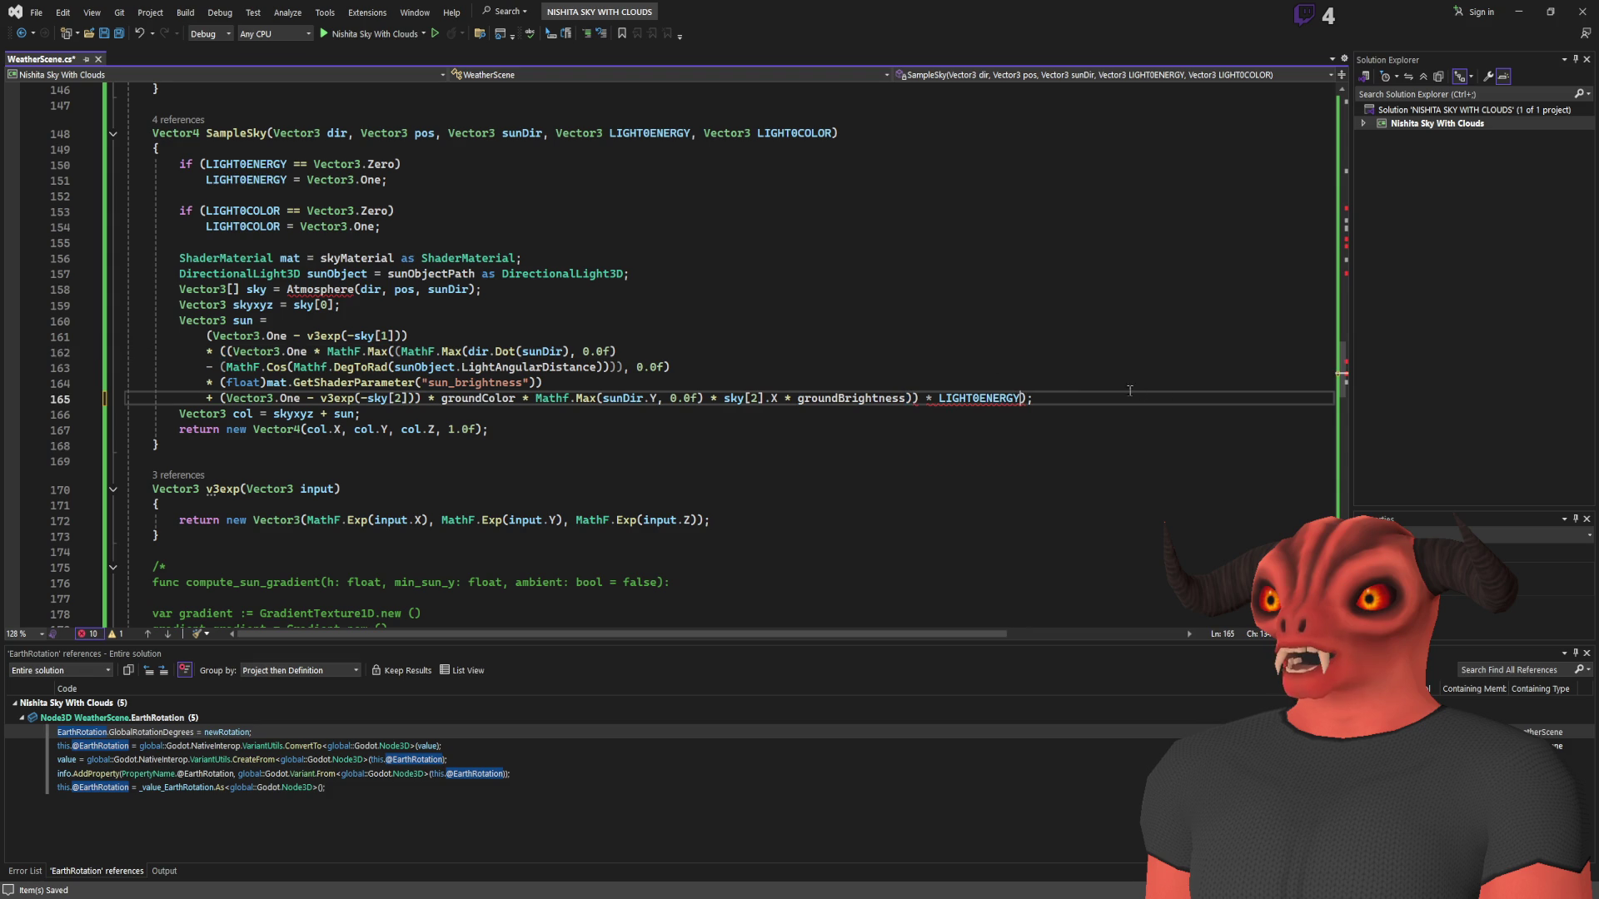
key(Left)
key(Left)
key(Left)
key(Delete)
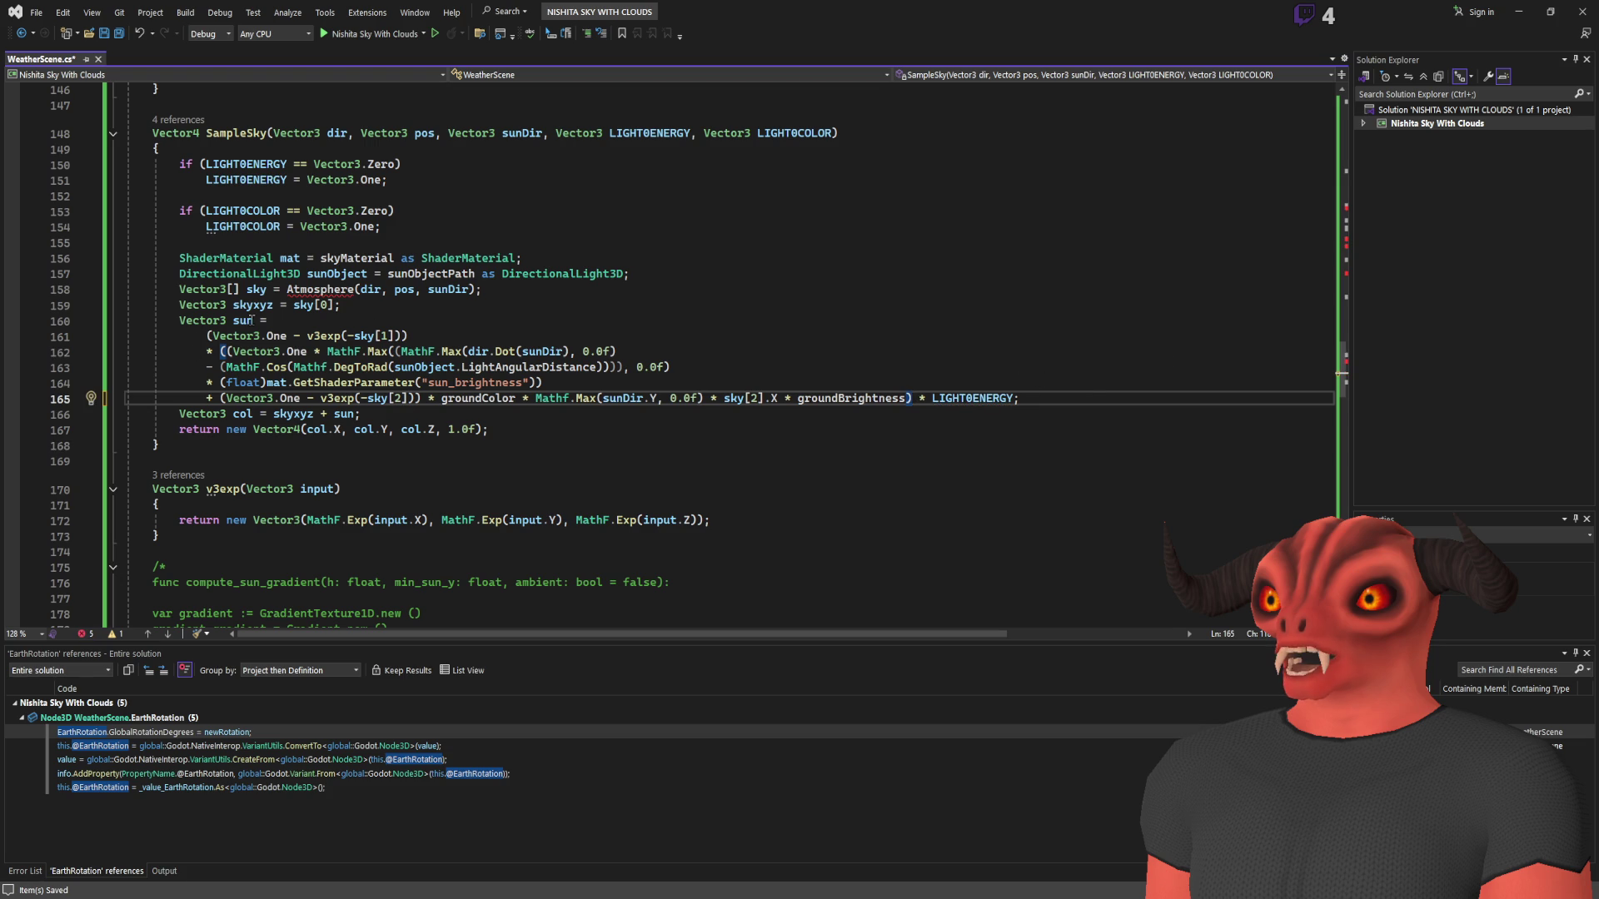
- Switch to the Godot editor and bring up NishitaSky.gd's atmosphere function
drag(125, 334, 342, 489)
click(716, 367)
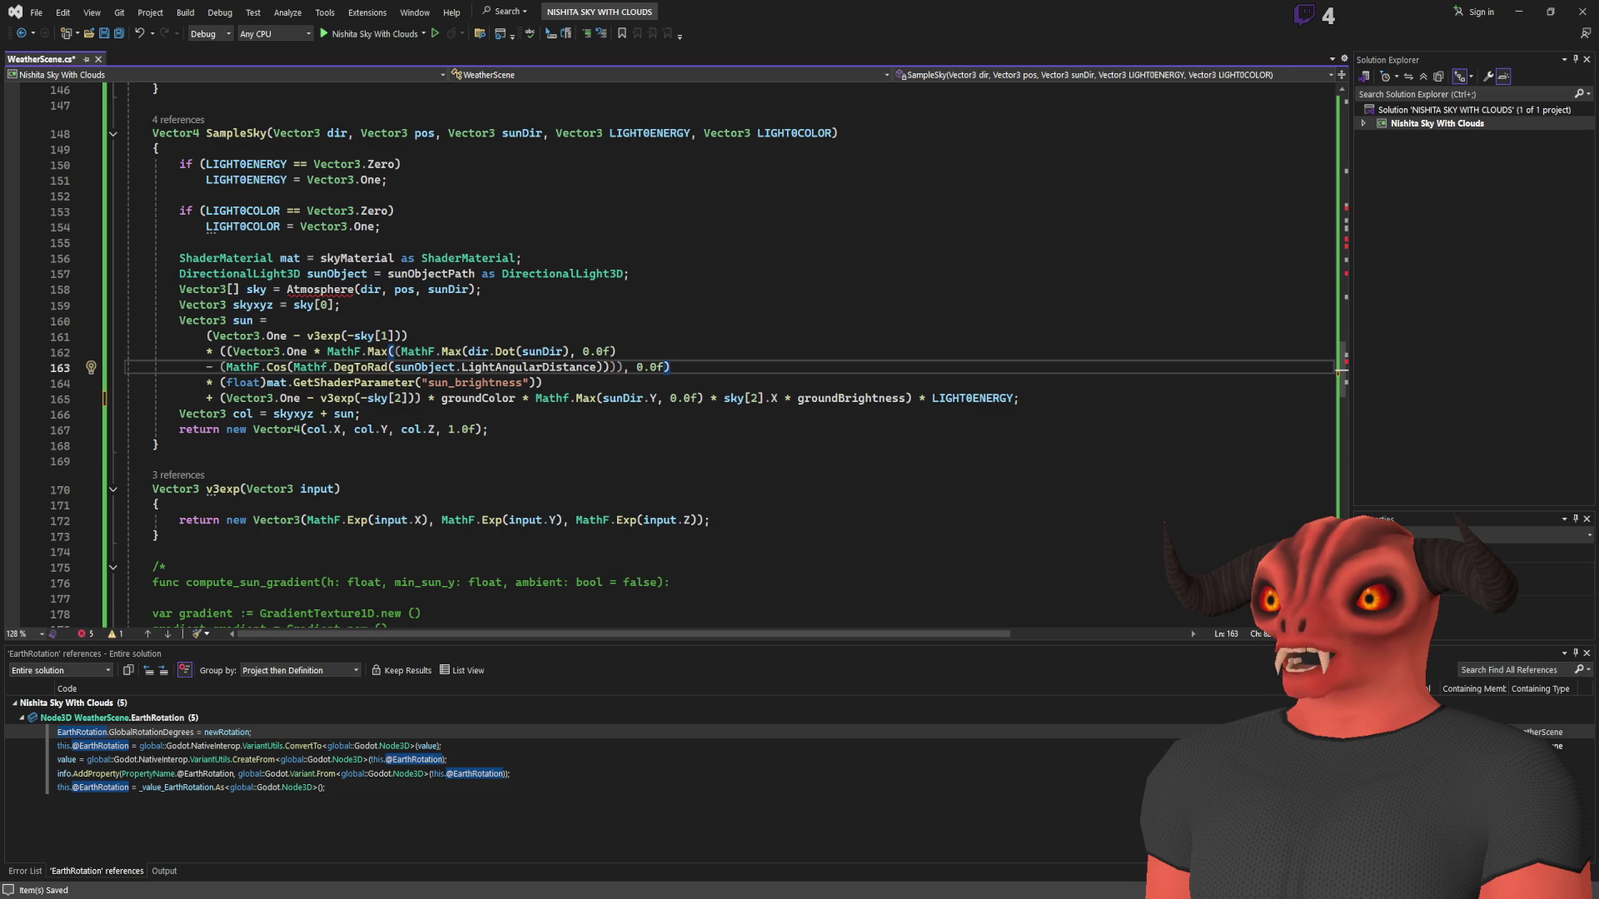
key(alt+Tab)
ctrl+click(654, 298)
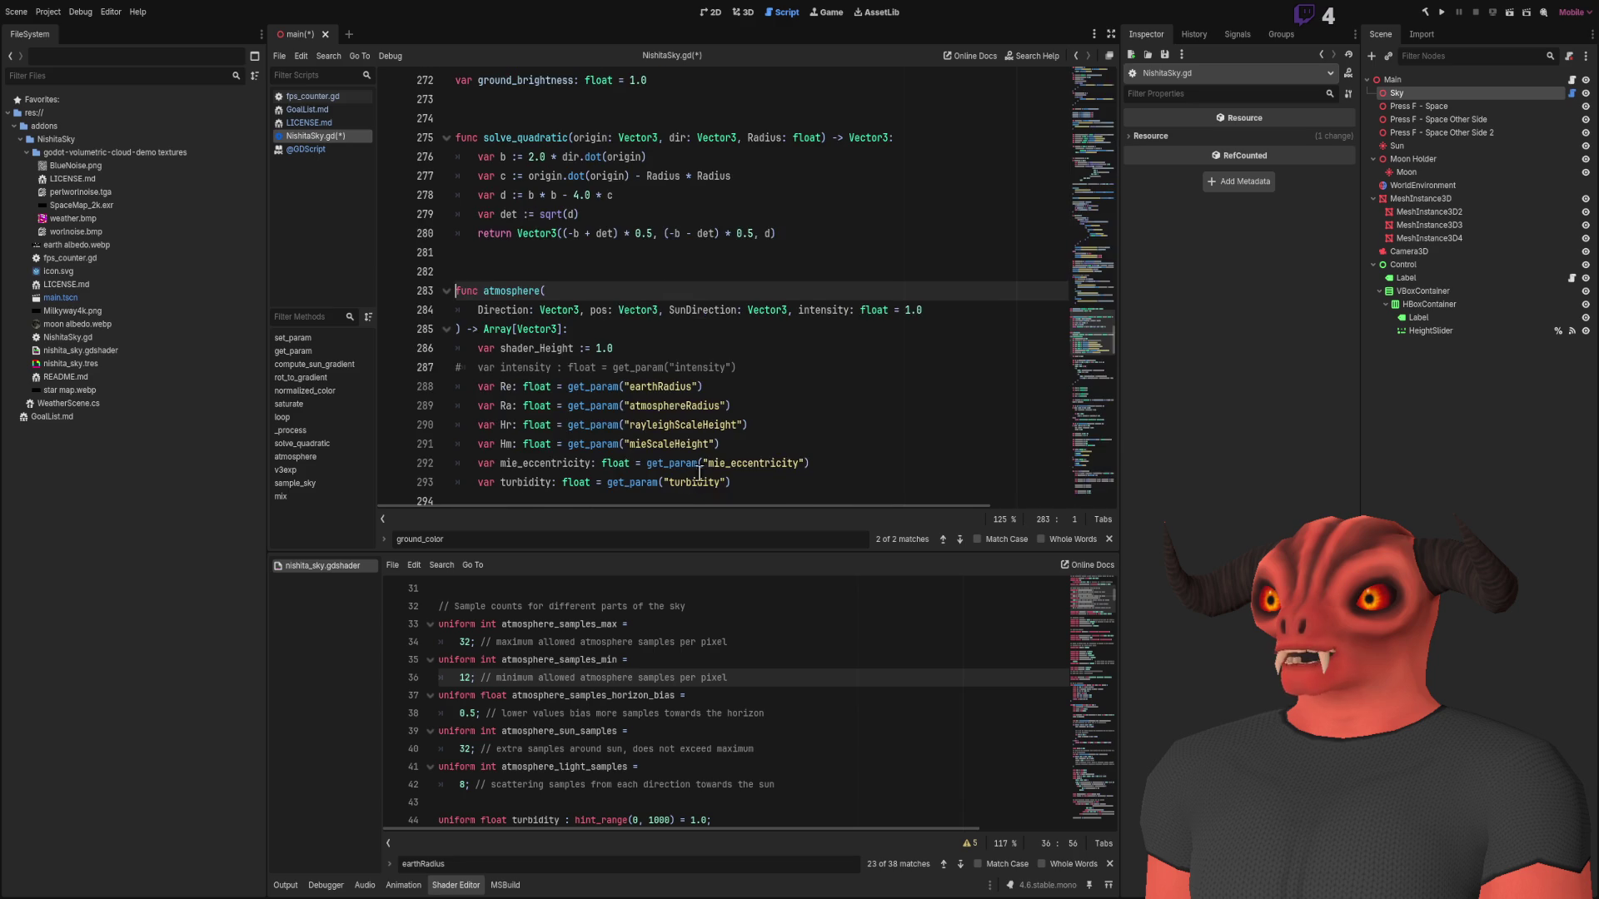
- Scroll through NishitaSky.gd's atmosphere() function for reference
scroll(776, 423, down, 12)
scroll(776, 423, down, 20)
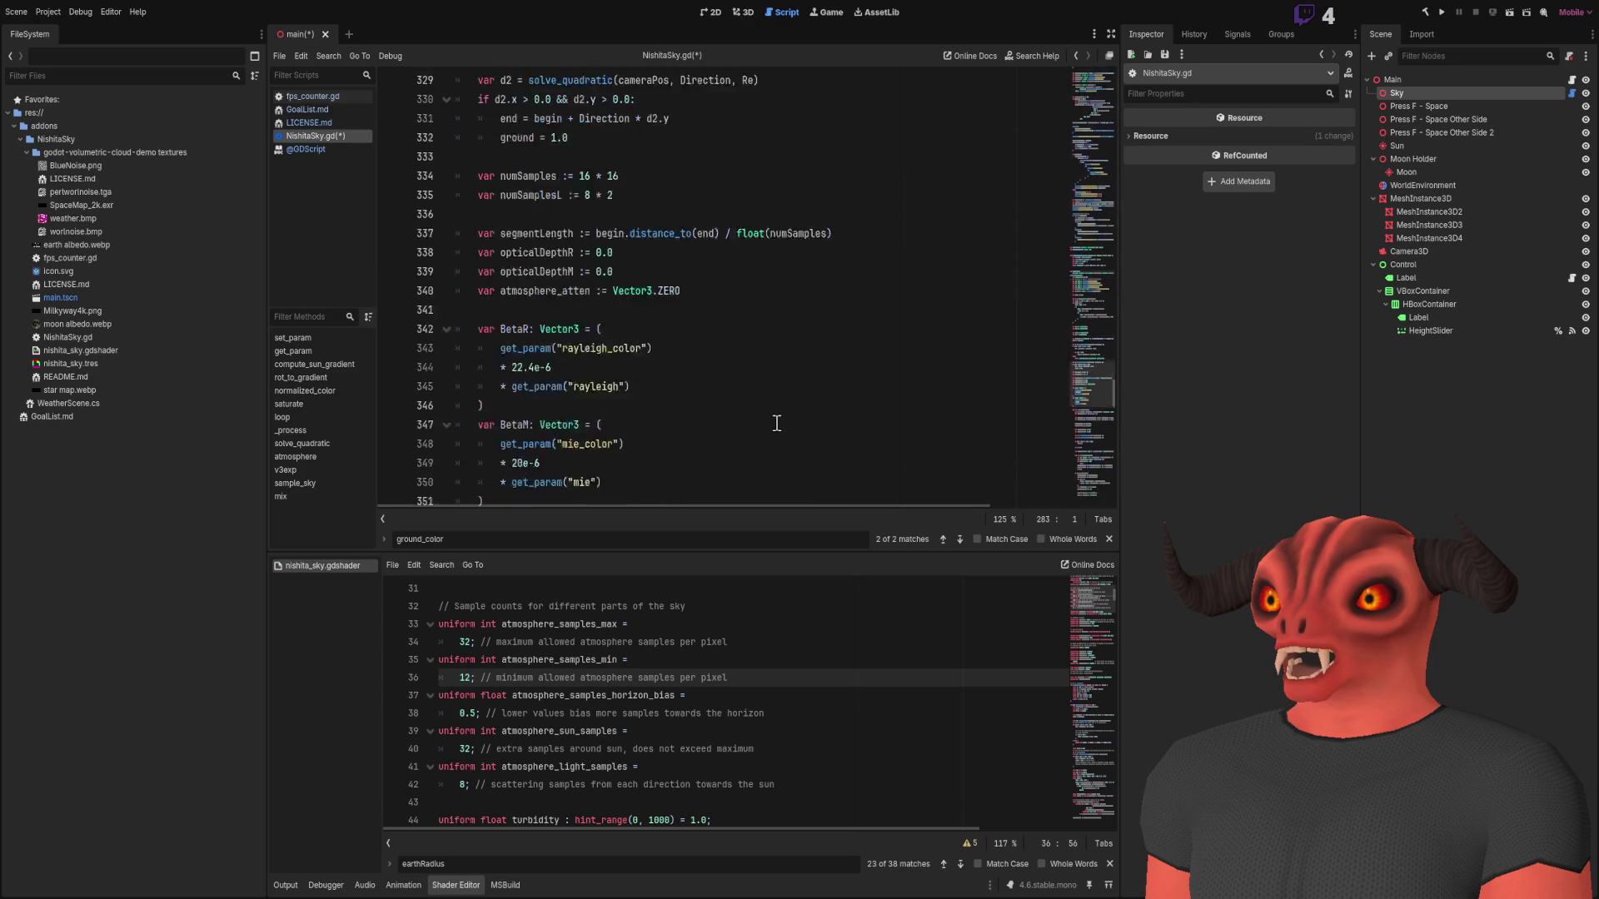
scroll(776, 423, down, 3)
scroll(777, 423, up, 20)
scroll(778, 423, up, 18)
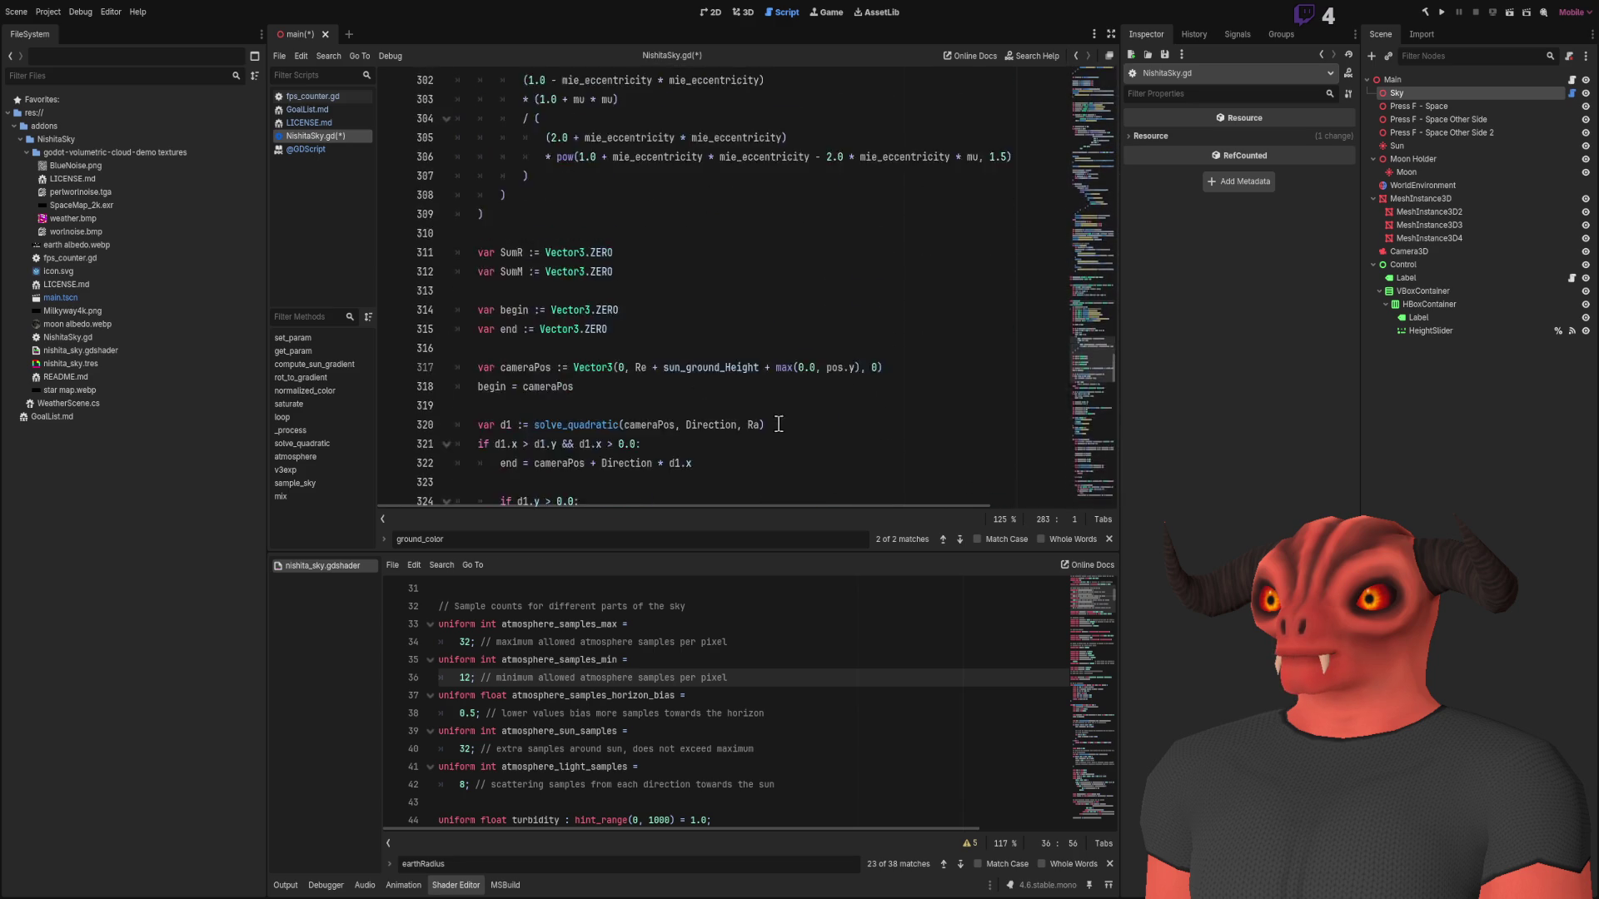
scroll(779, 422, down, 5)
scroll(779, 422, up, 2)
scroll(780, 422, down, 1)
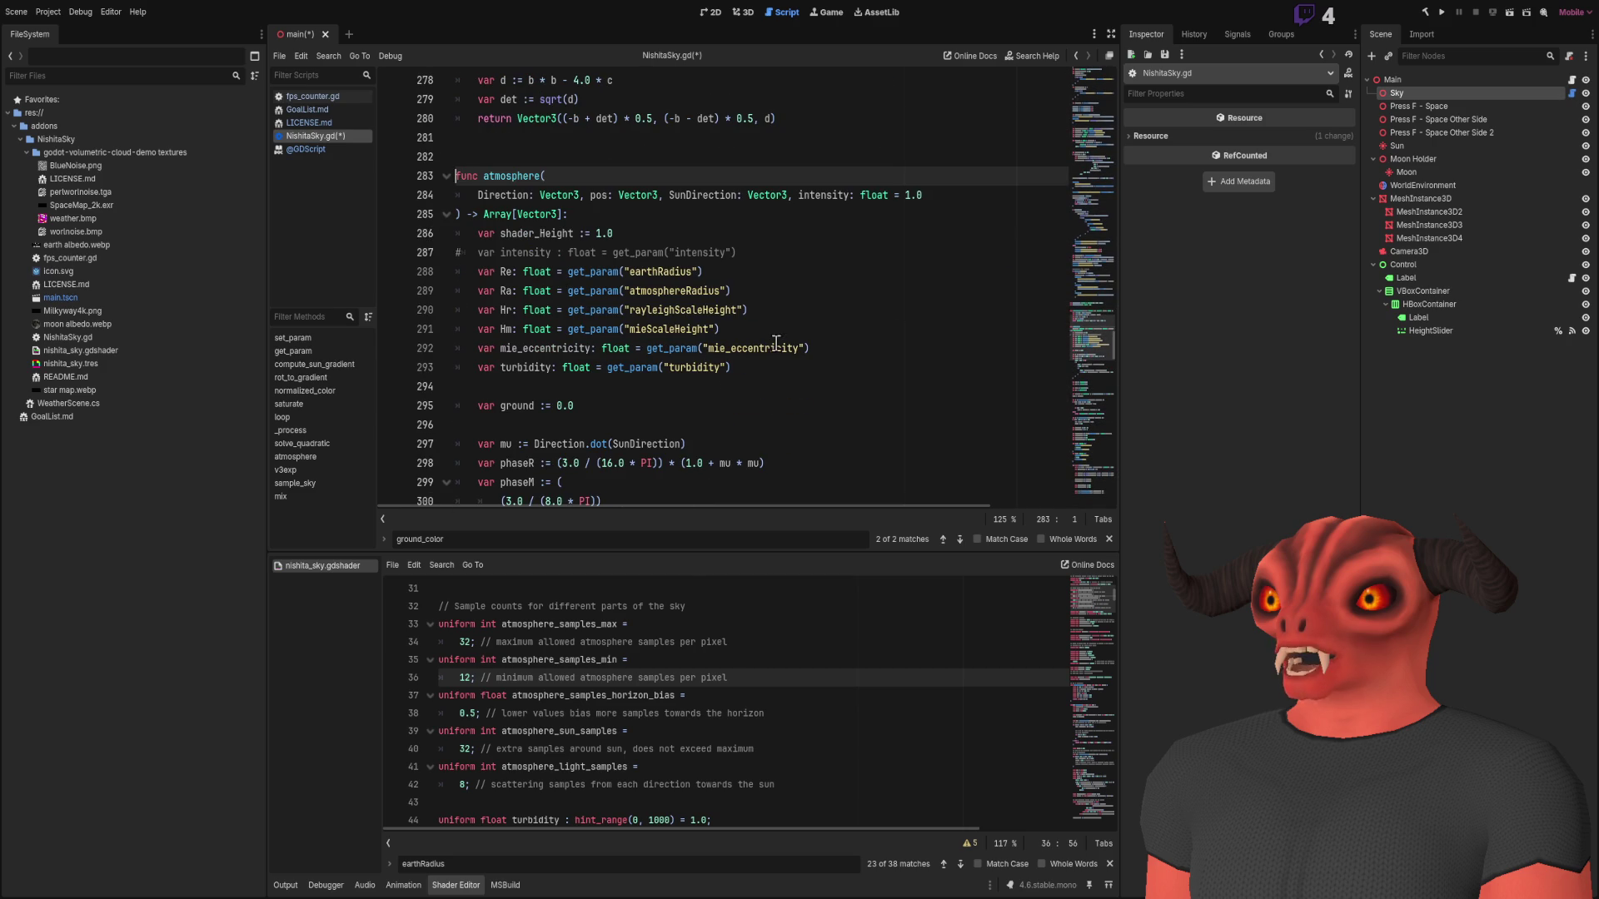
- Save WeatherScene.cs in Visual Studio and return to Godot's 3D sunset scene view
key(alt+Tab)
click(738, 322)
key(ctrl+s)
scroll(593, 315, up, 3)
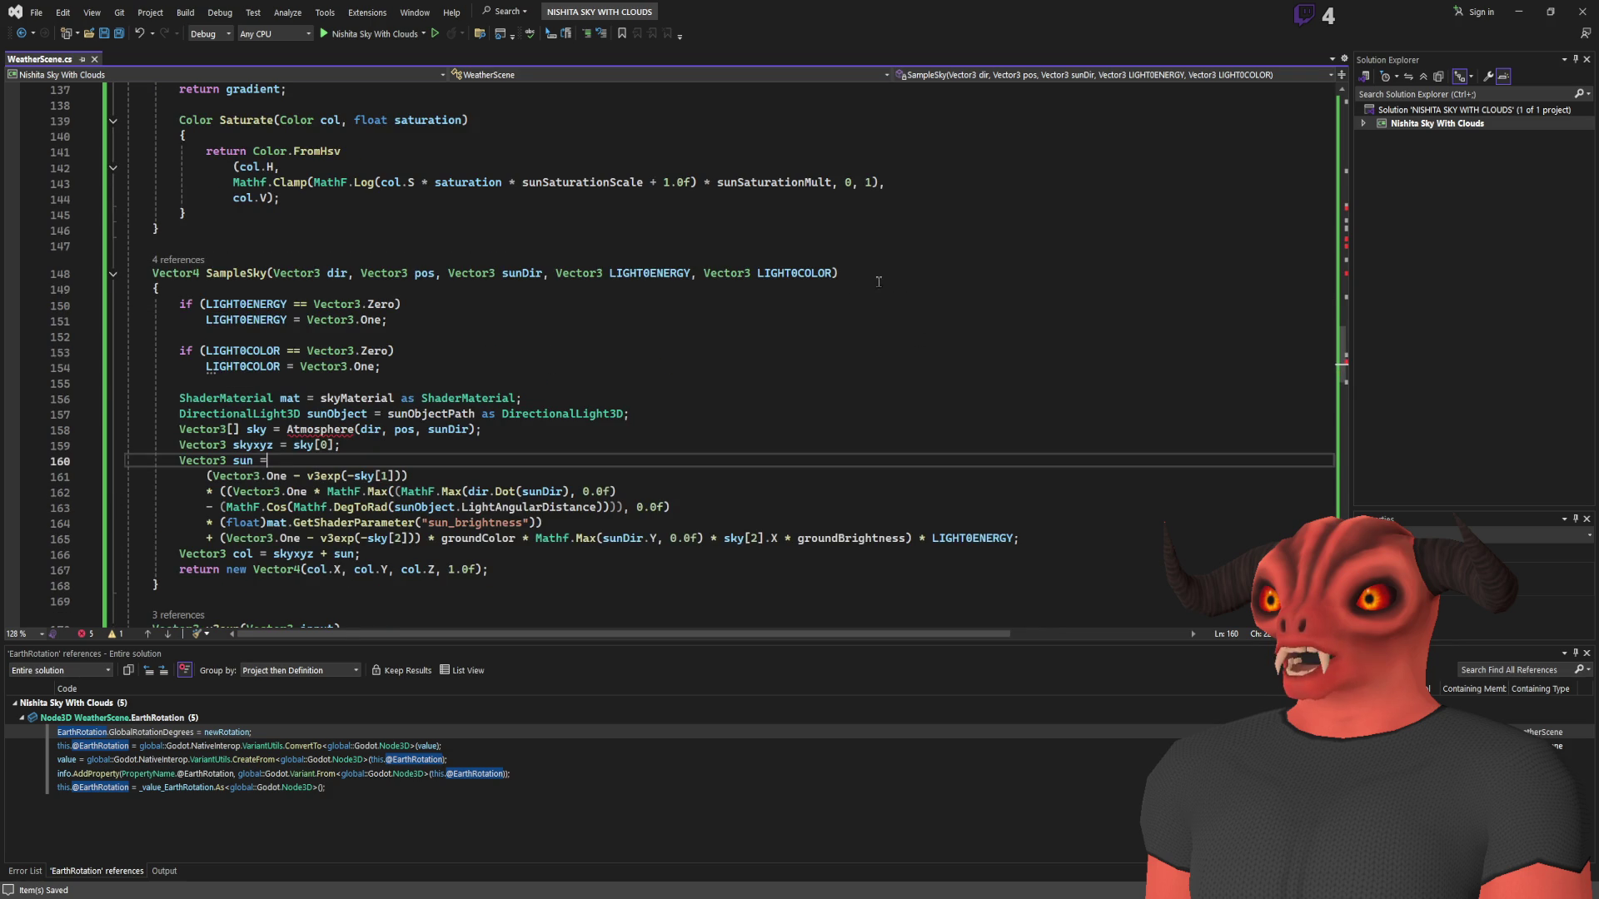
key(alt+Tab)
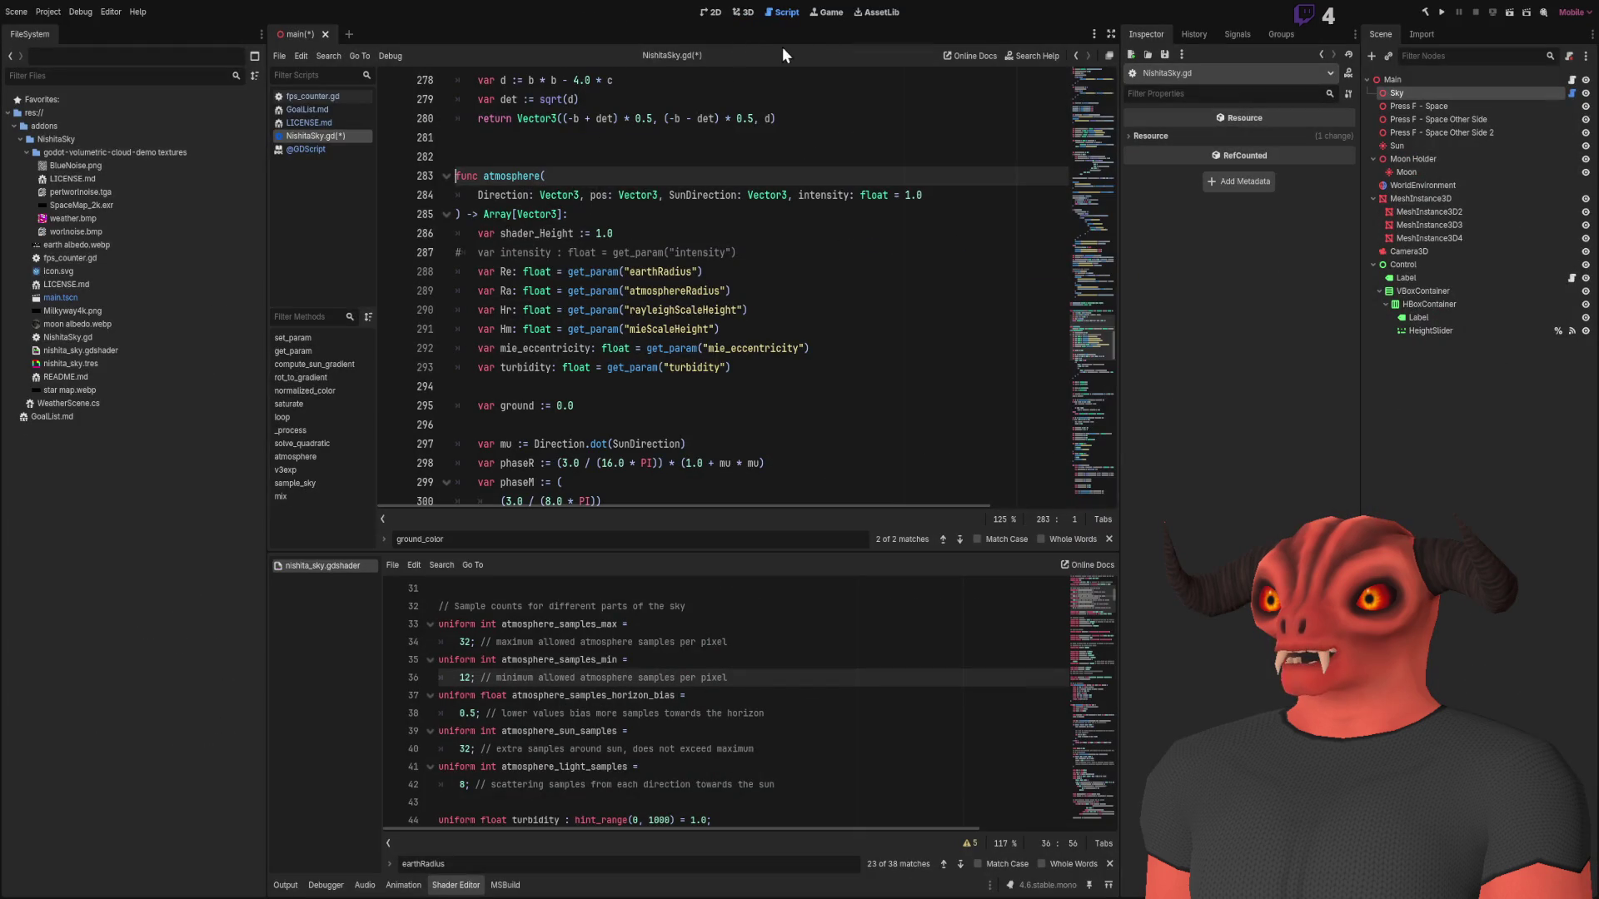
click(742, 12)
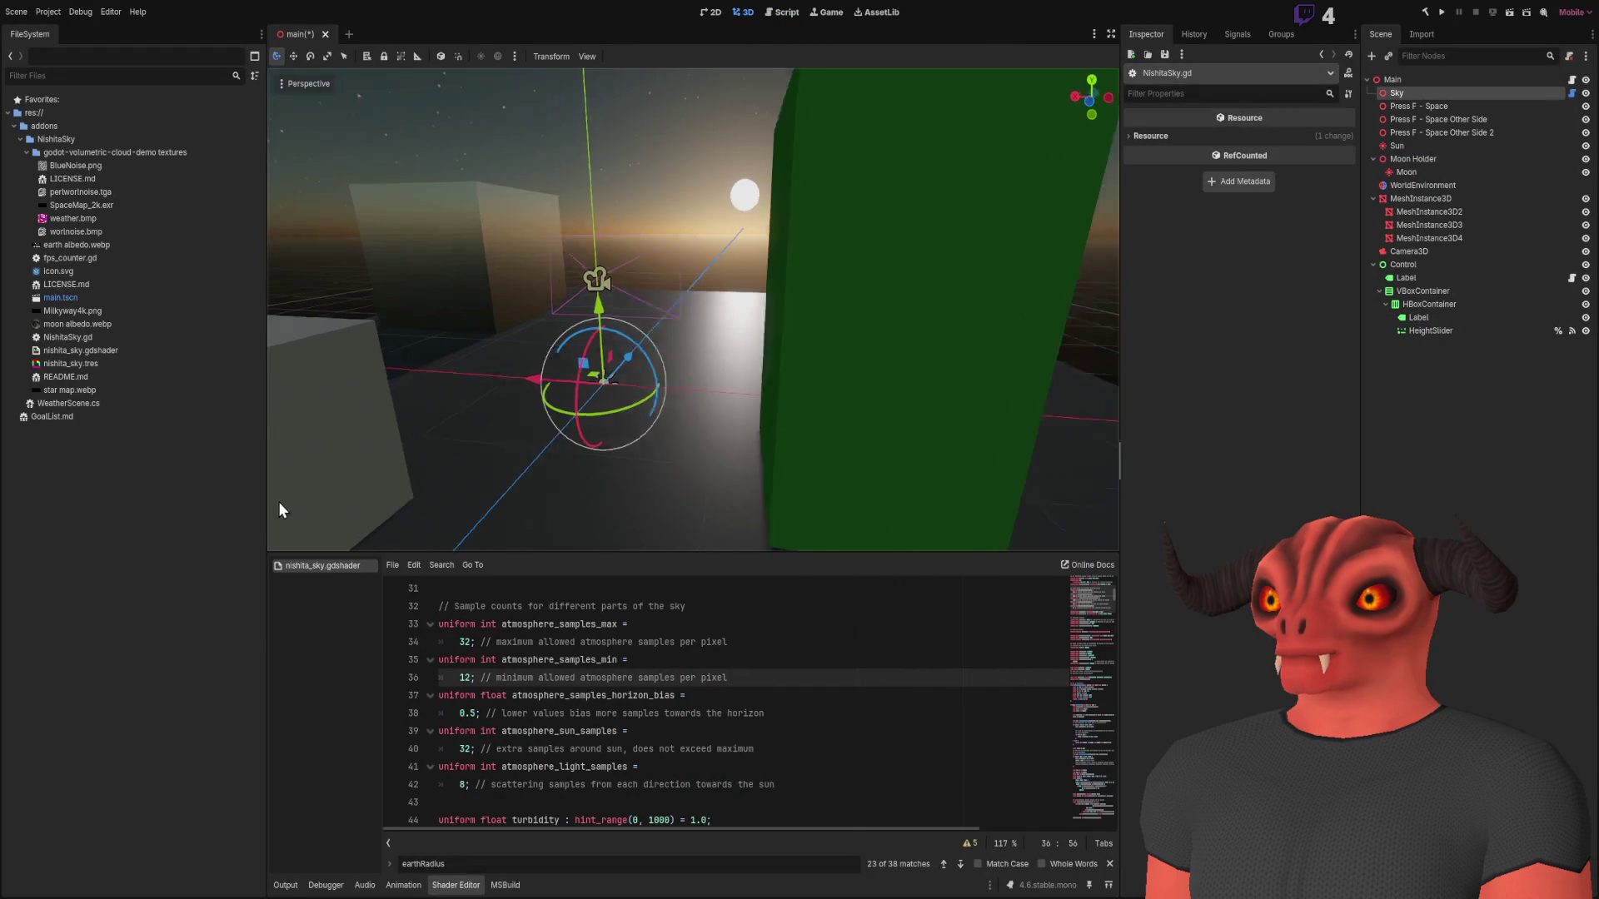
- Select the Main node with its WeatherScene settings and build the C# project
click(125, 325)
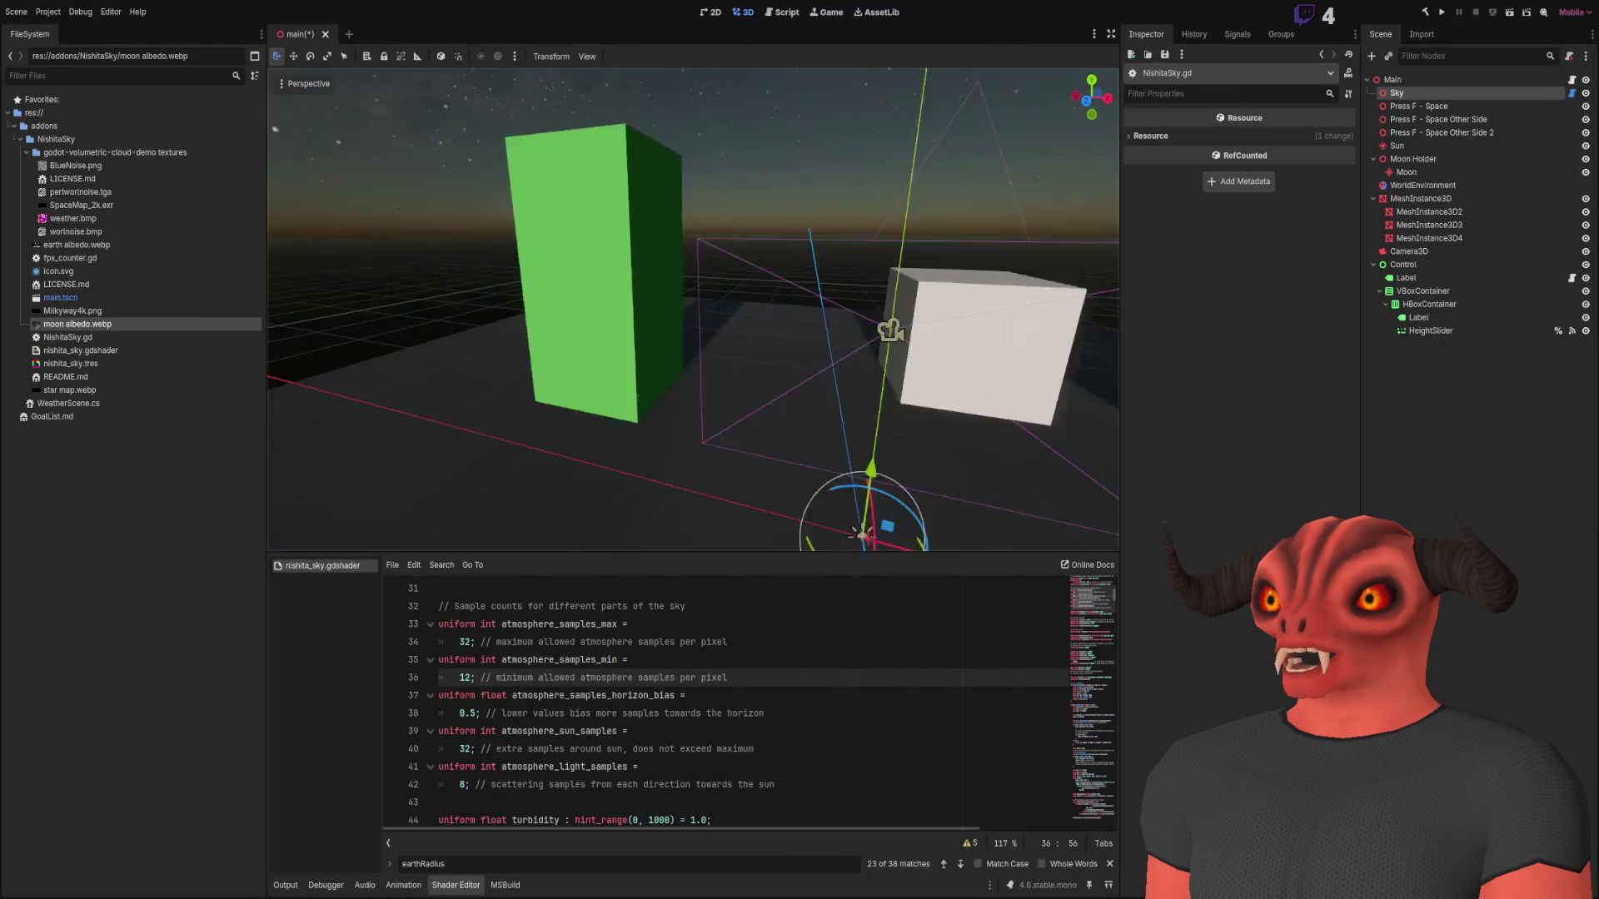
scroll(754, 311, down, 5)
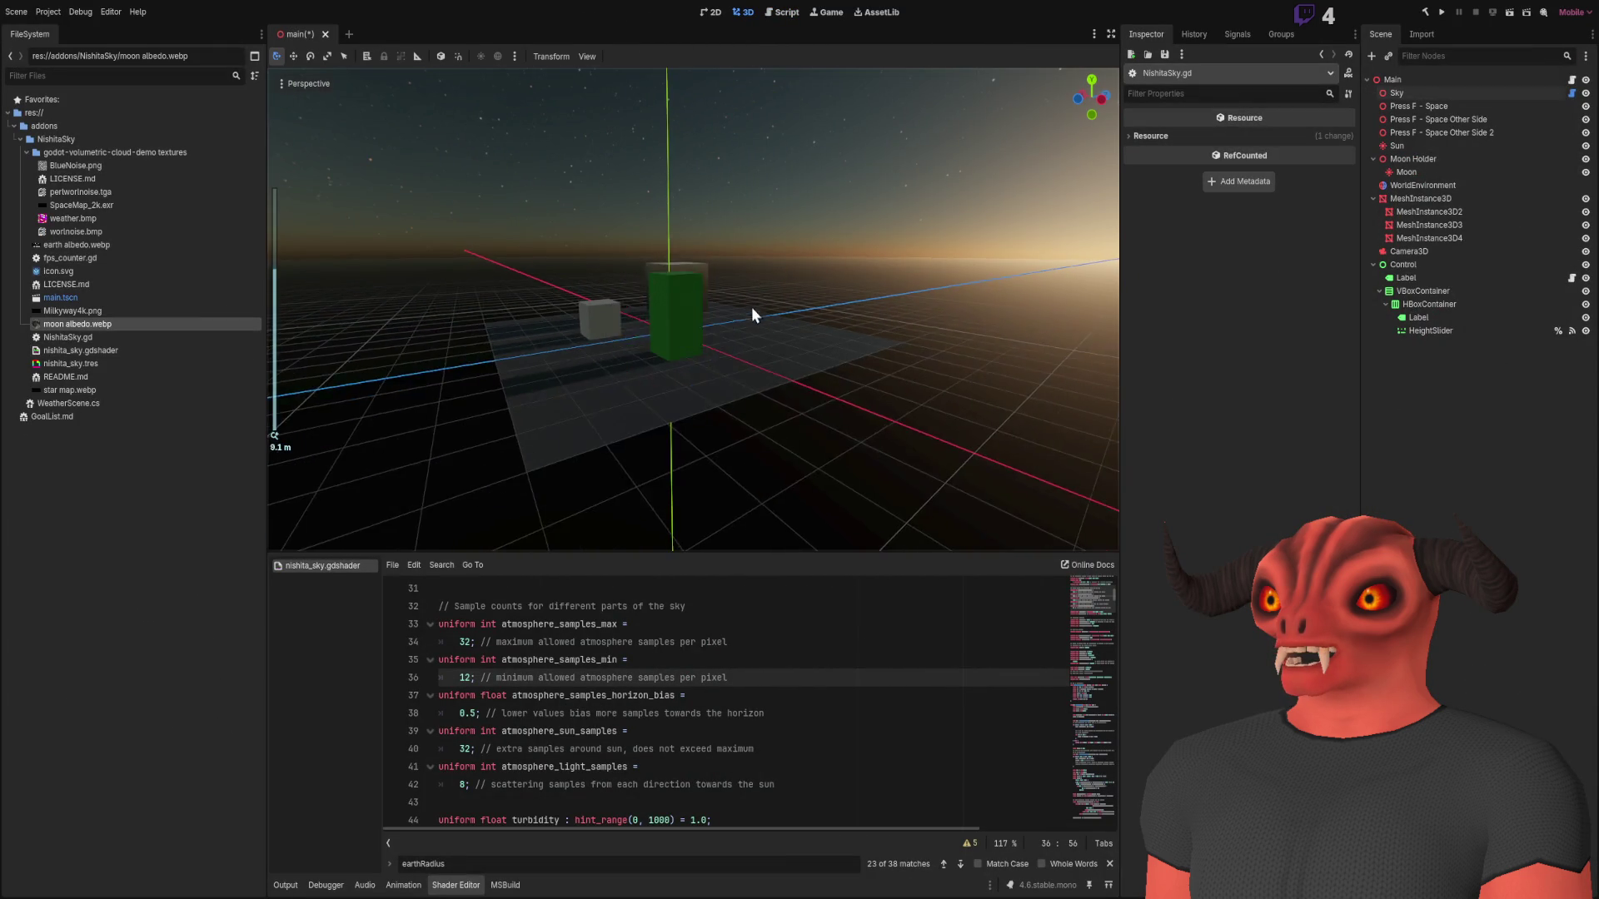
click(1415, 80)
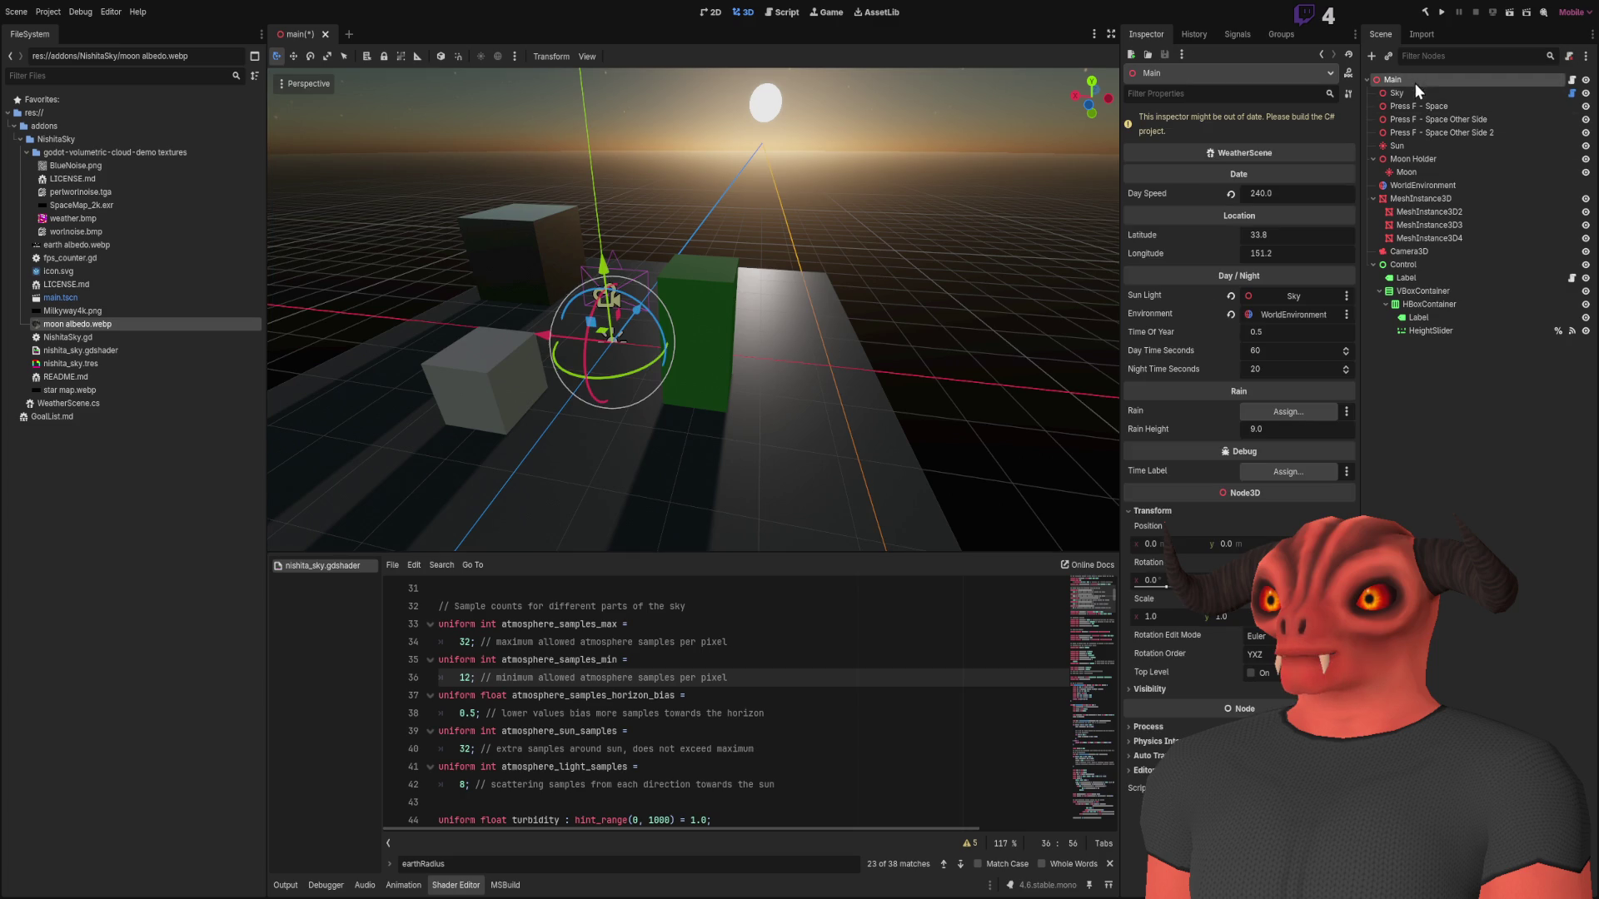
click(1426, 12)
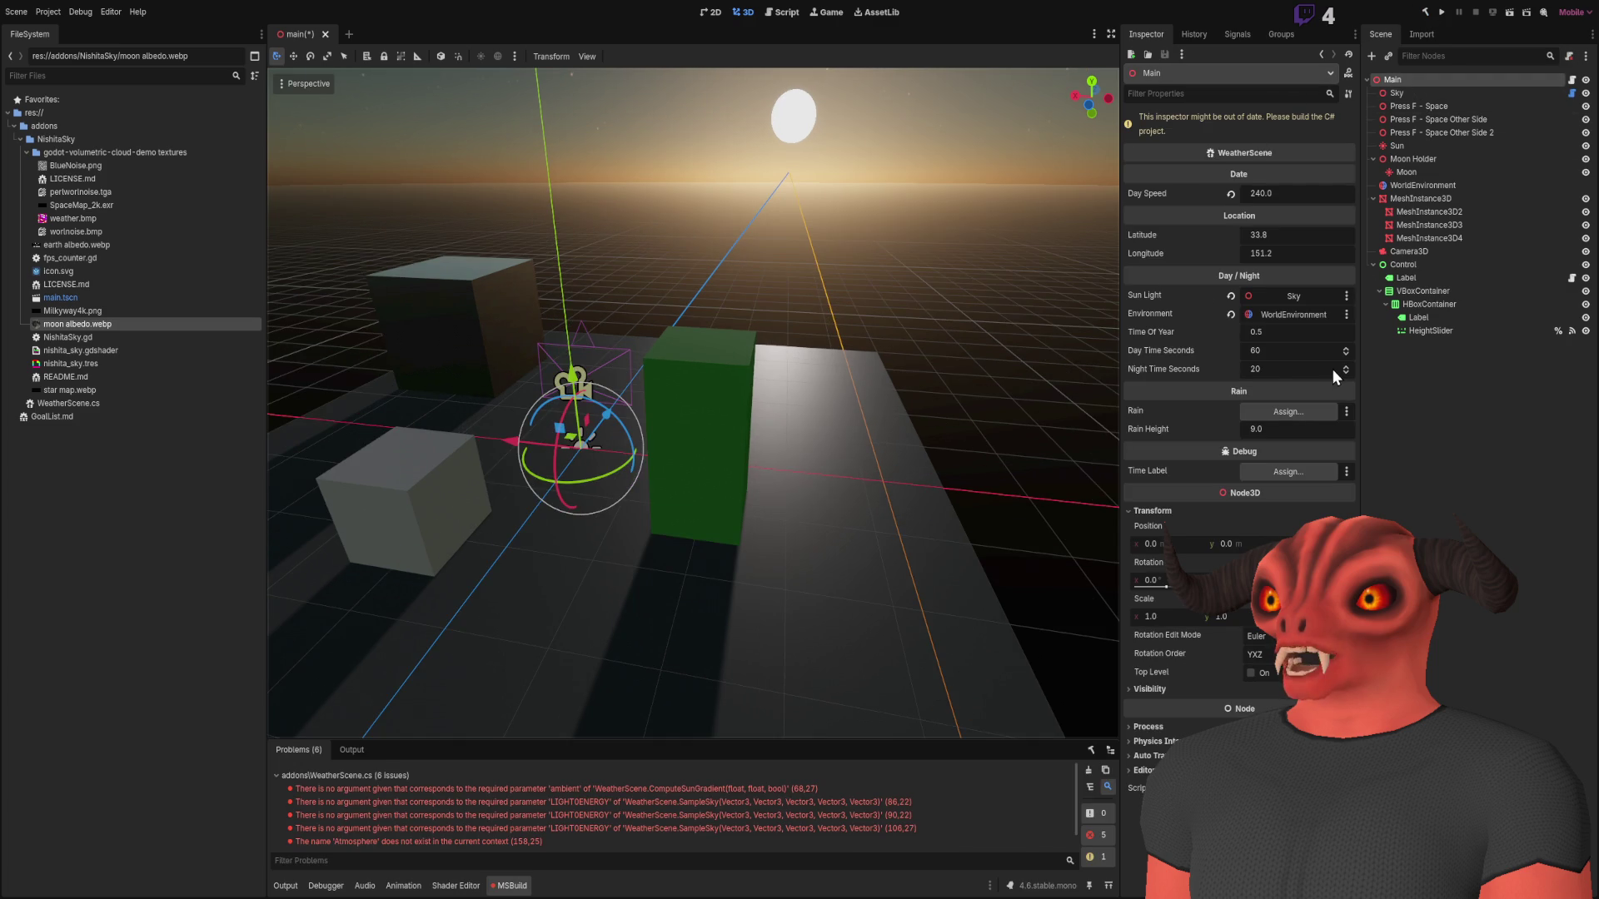
key(f)
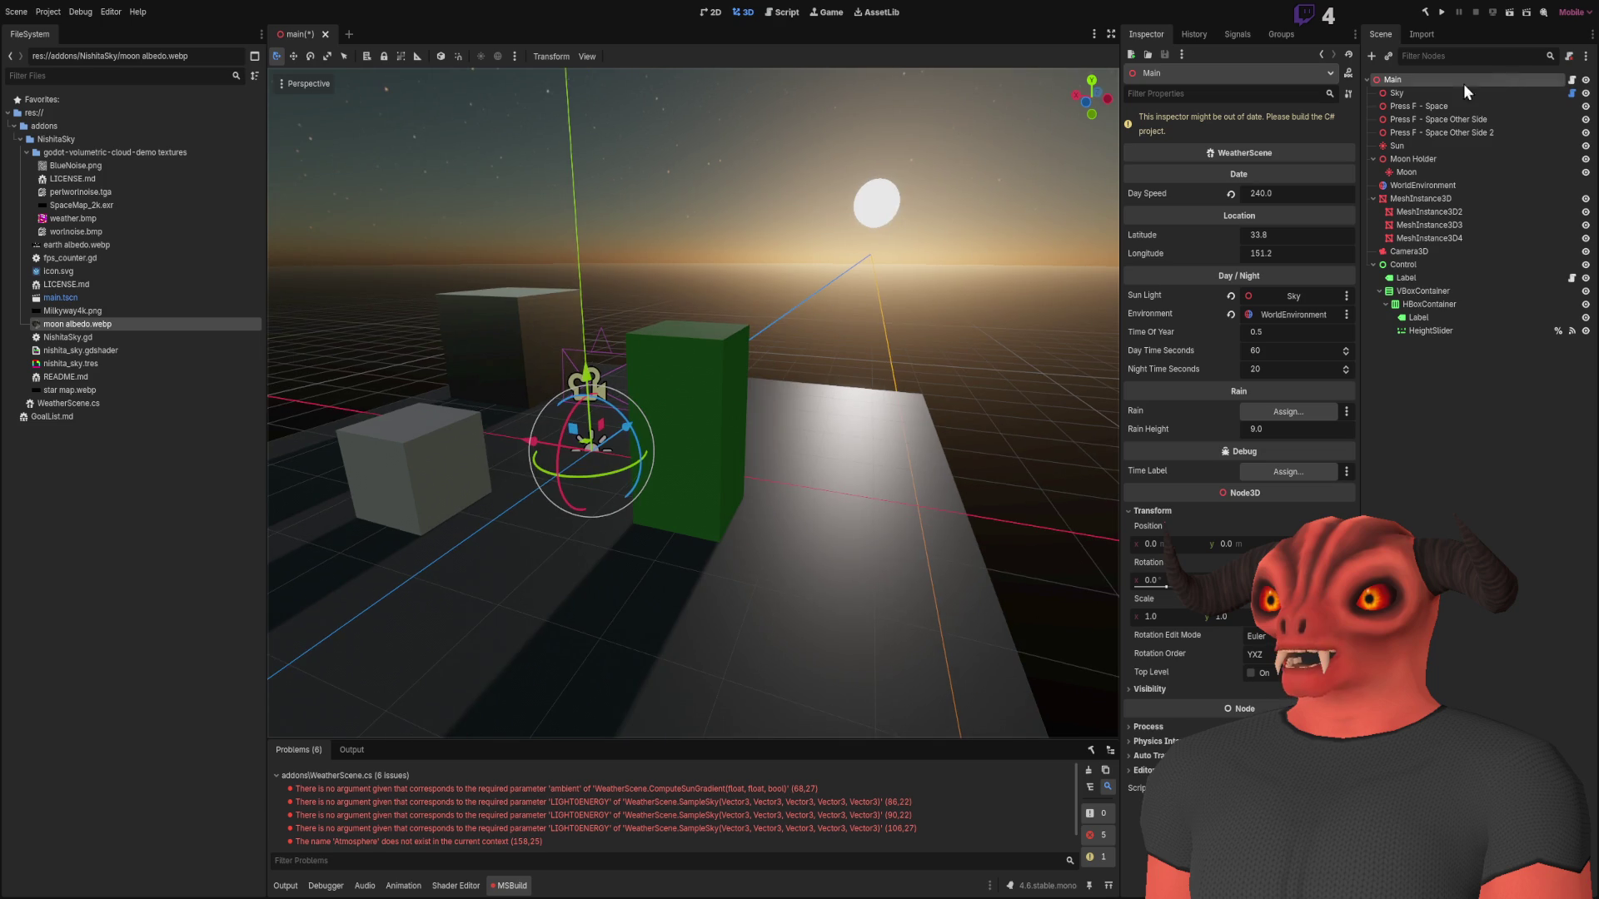
- Rebuild the C# project, which reports 6 errors, and go back to WeatherScene.cs
click(1509, 13)
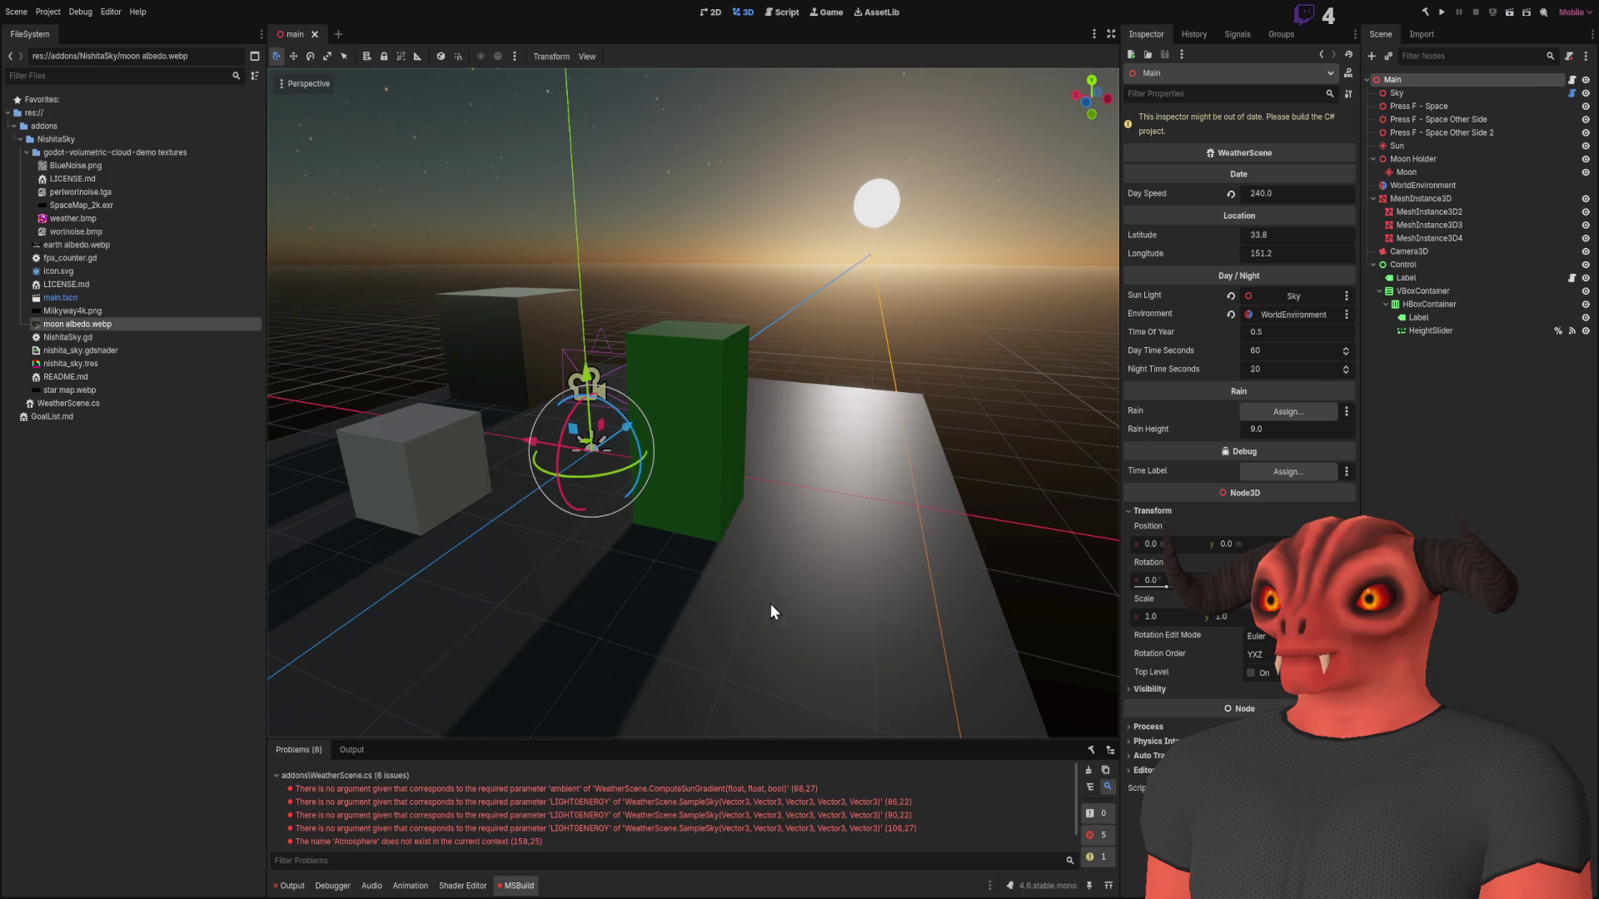
key(alt+Tab)
scroll(307, 388, down, 3)
scroll(306, 389, up, 20)
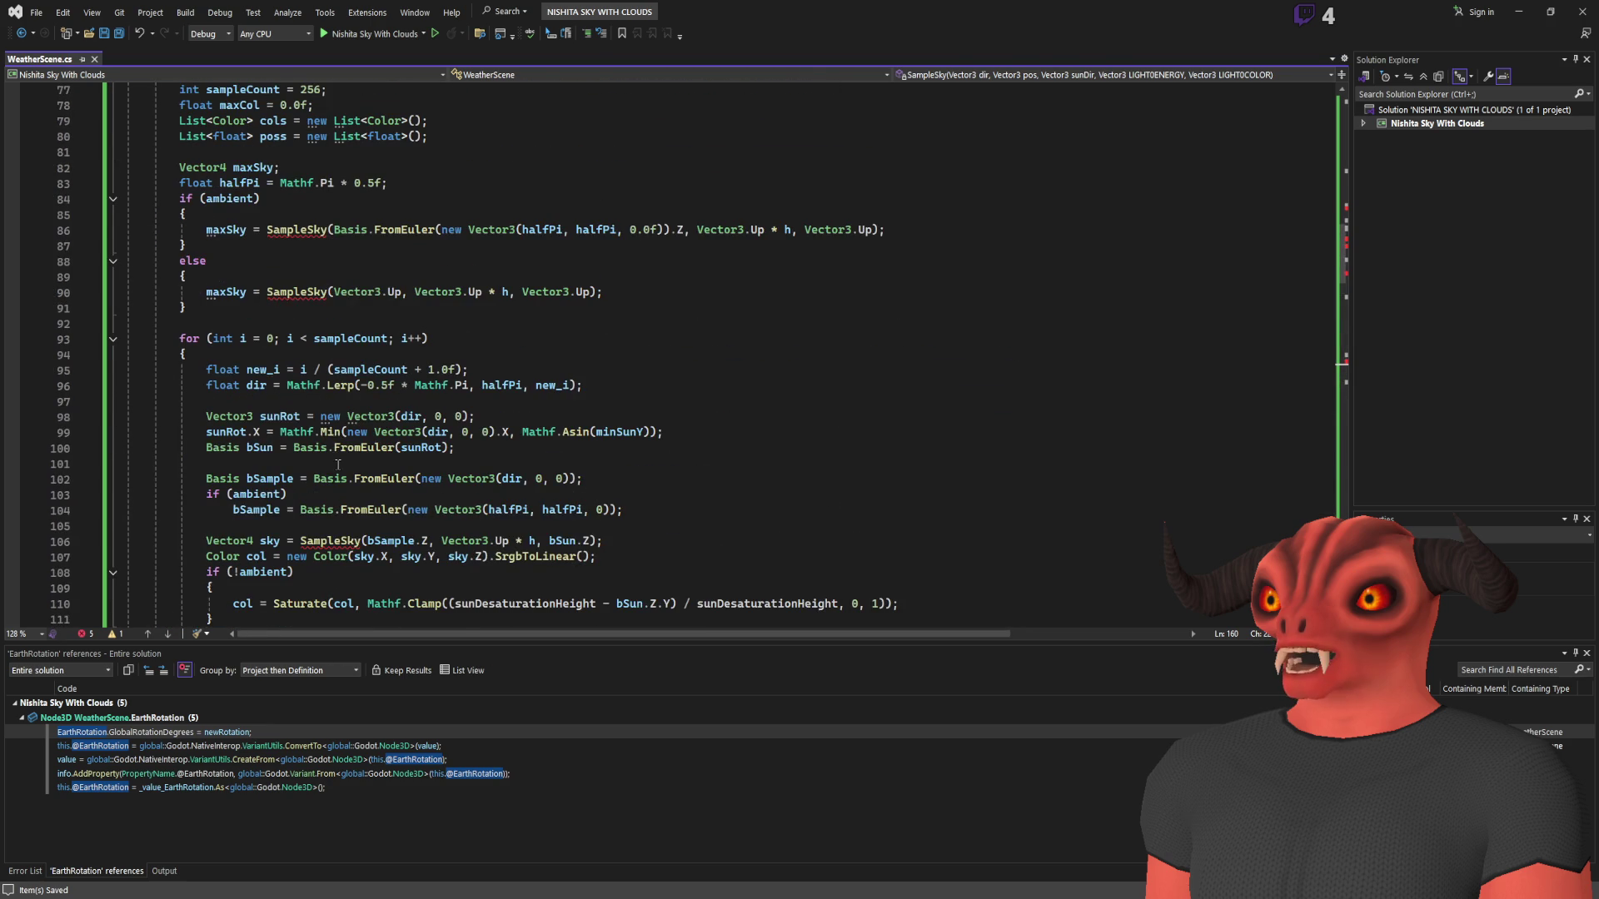
- Append 'Vector3.One, Vector3.One' to the SampleSky calls on lines 90, 86 and 106
double_click(298, 293)
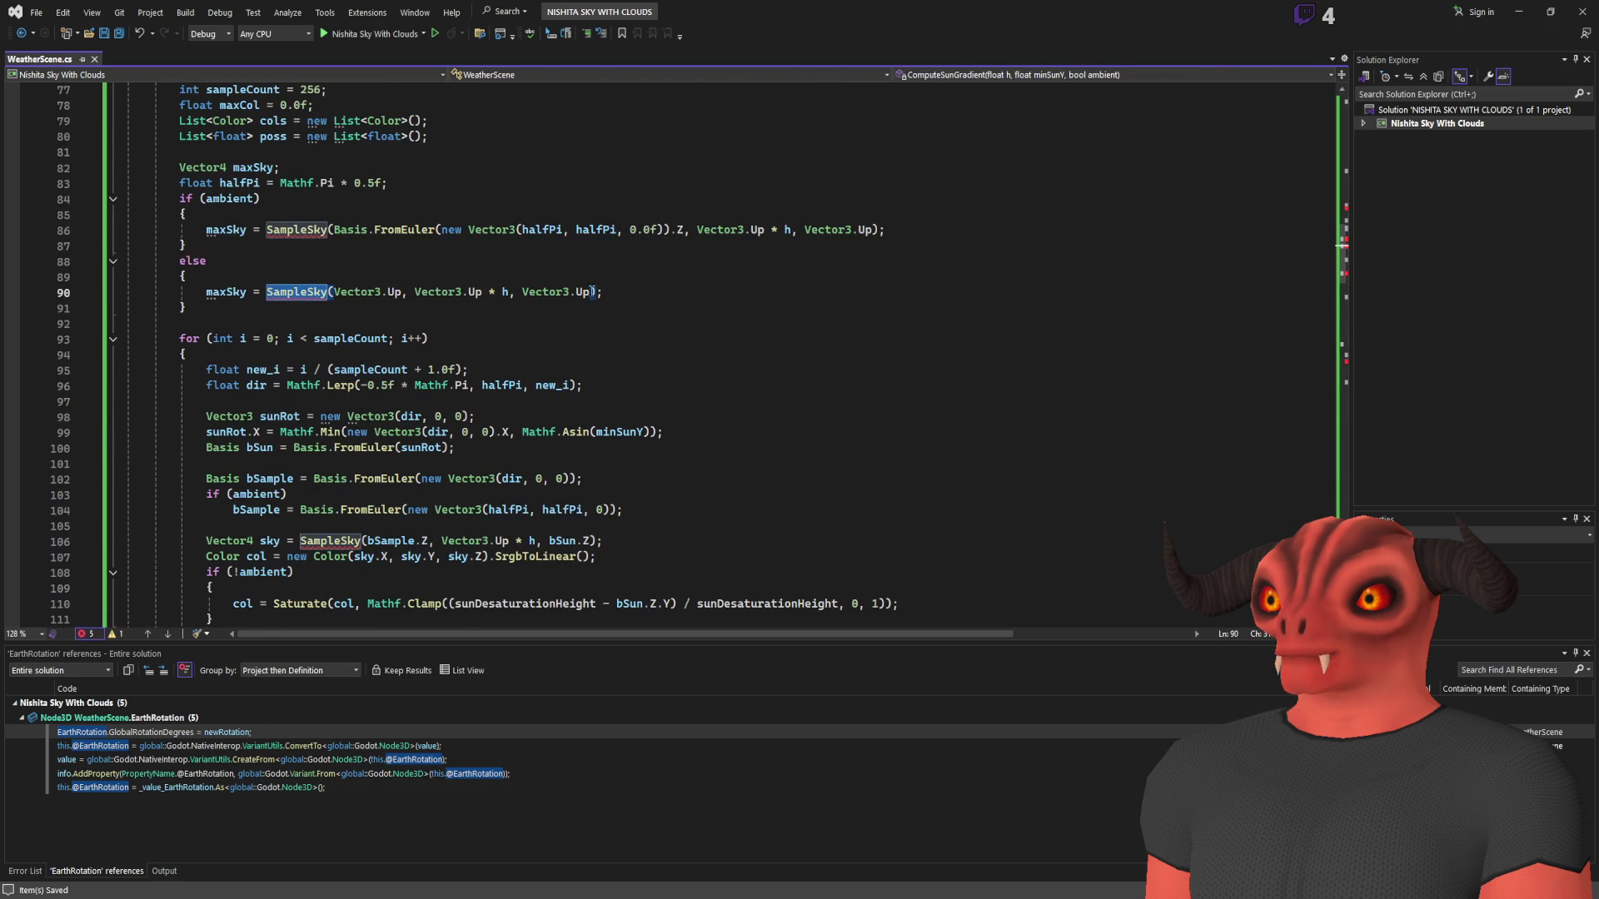
click(591, 291)
text(, V3)
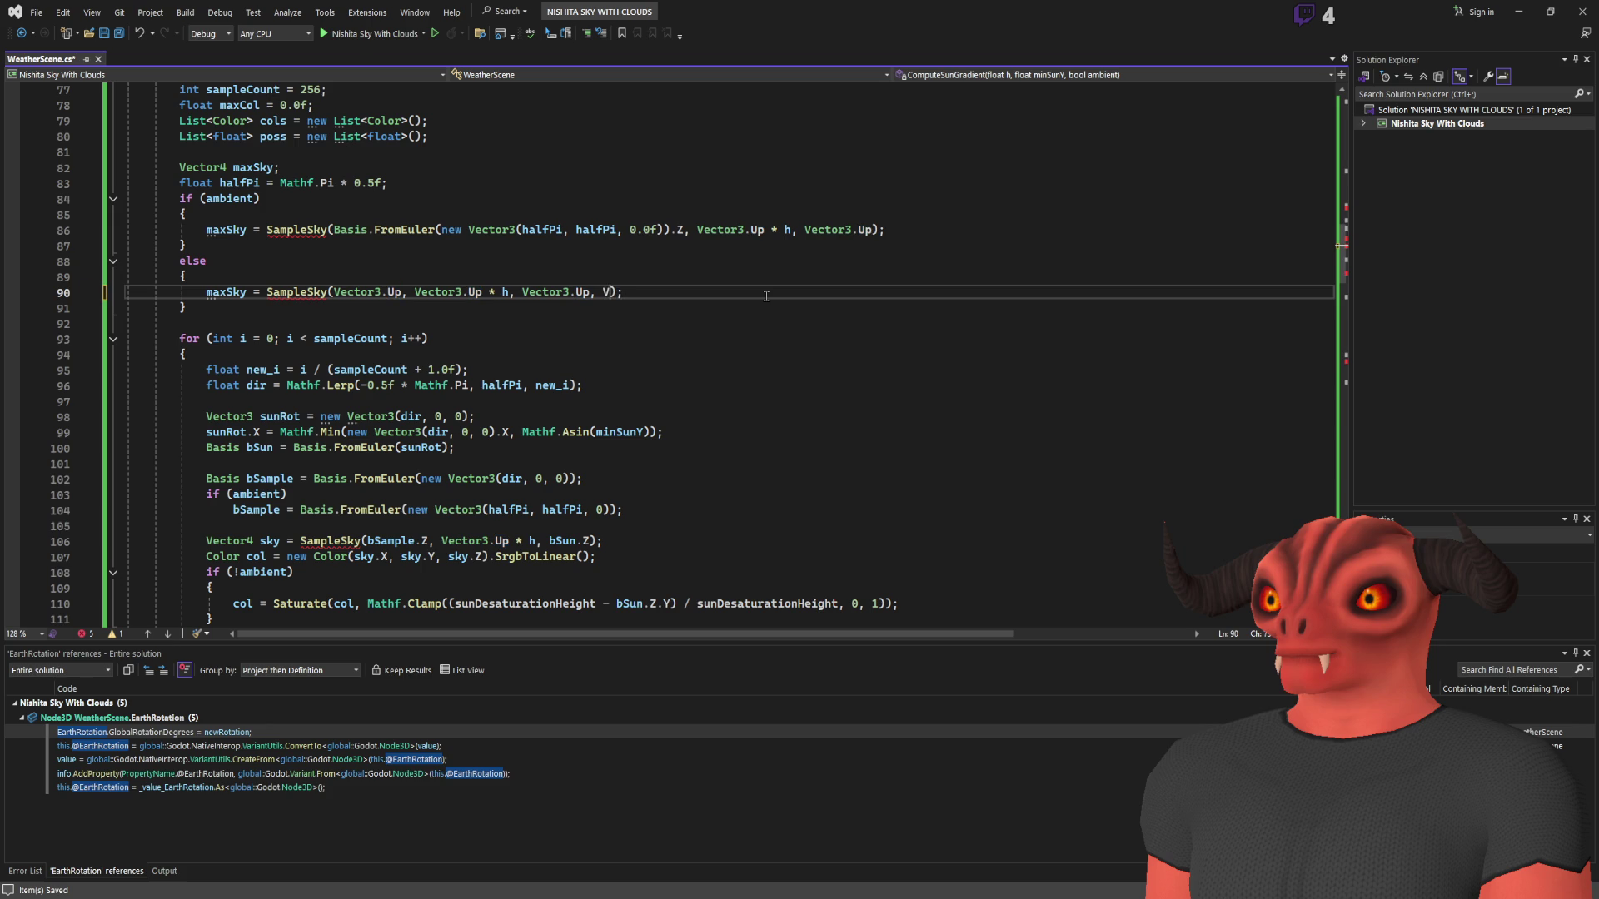
text(.one)
text(,)
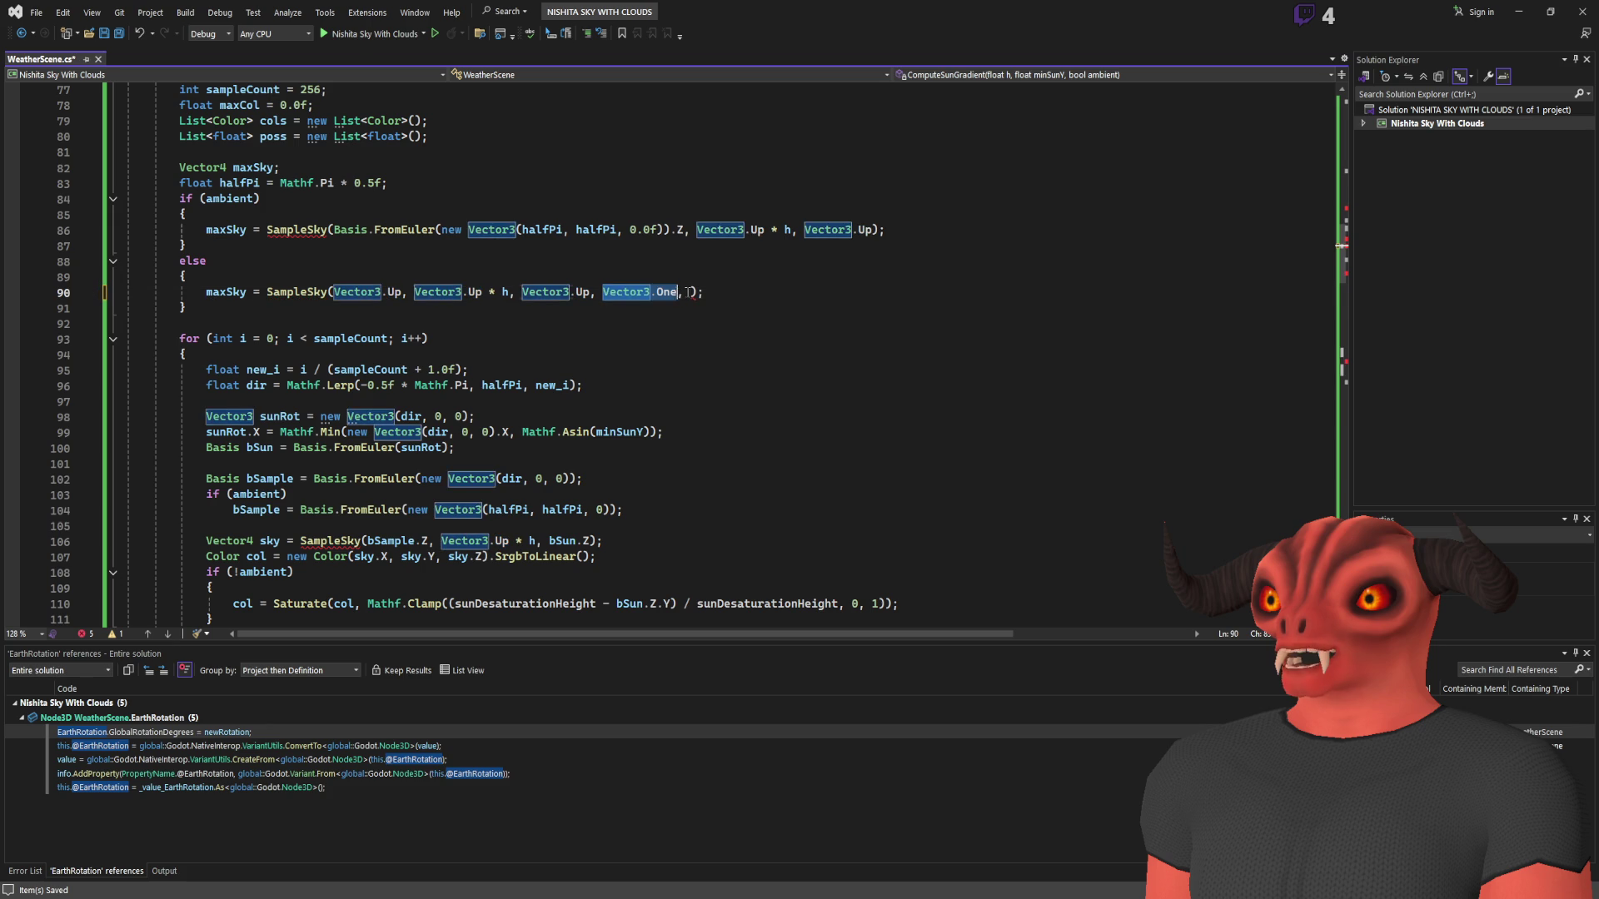
text(Vector3.One)
drag(765, 292, 592, 291)
key(ctrl+c)
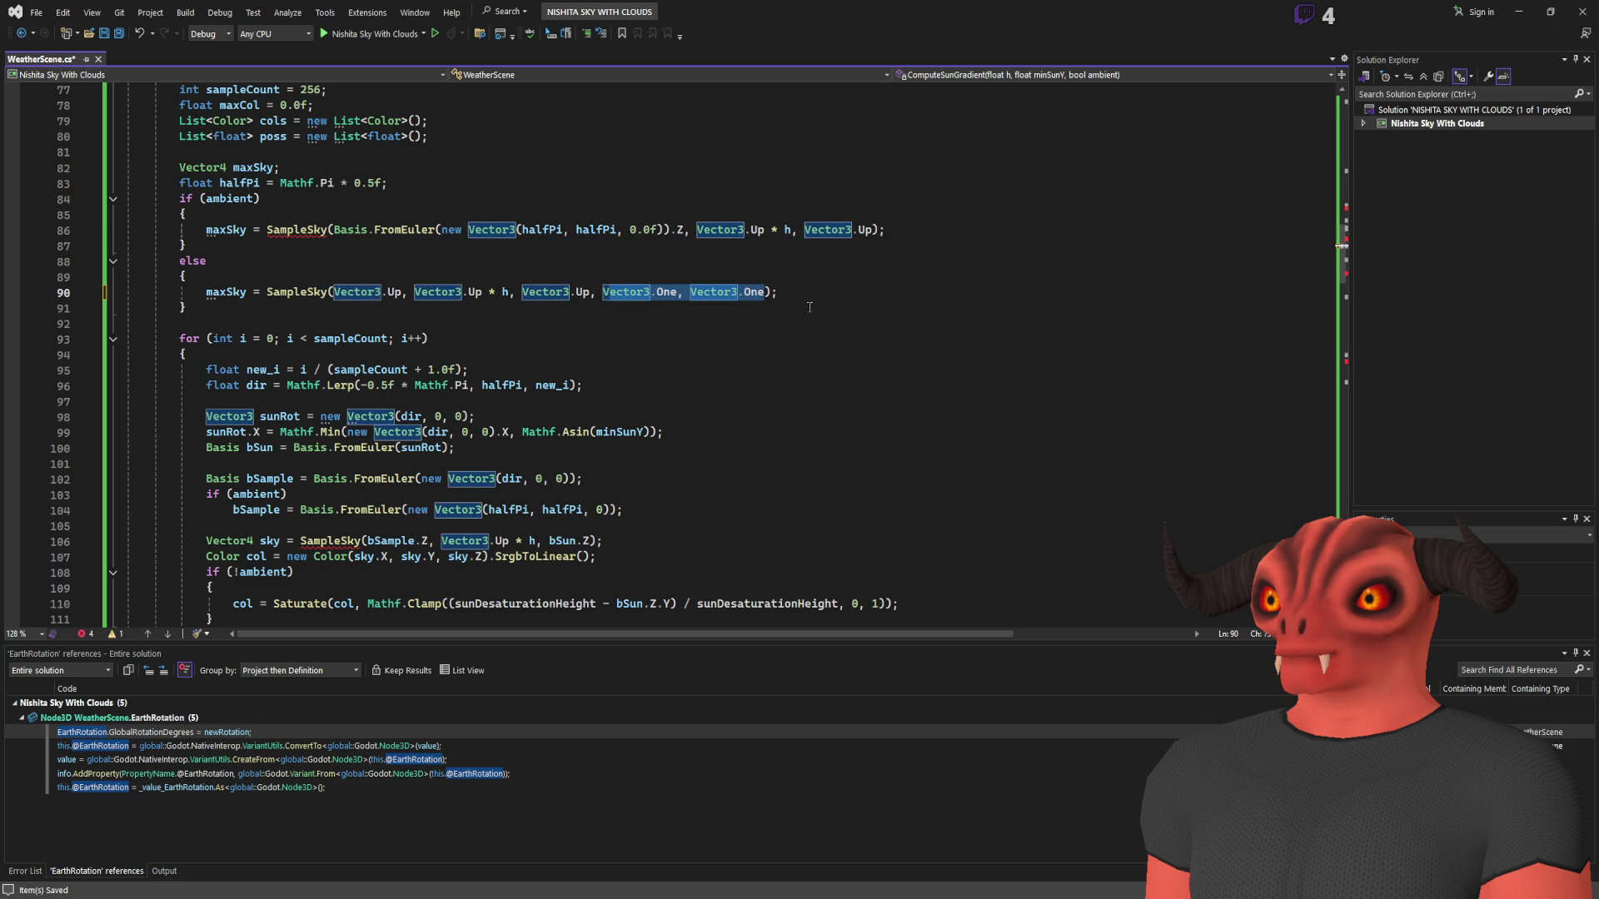
click(879, 230)
key(ctrl+v)
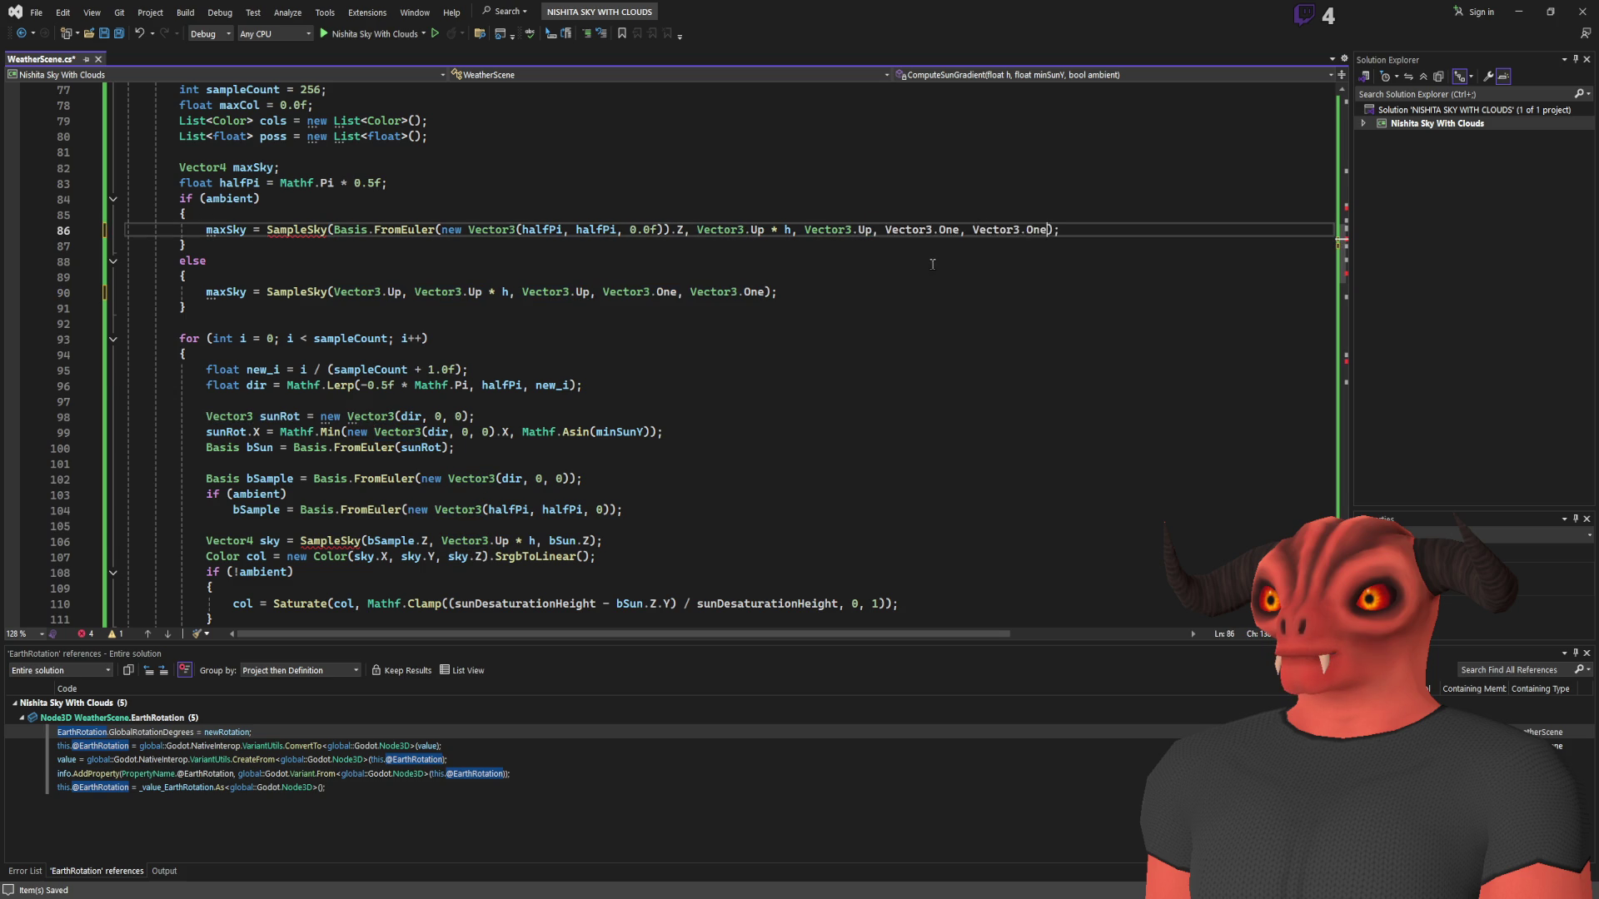
scroll(459, 335, down, 4)
click(591, 353)
key(ctrl+v)
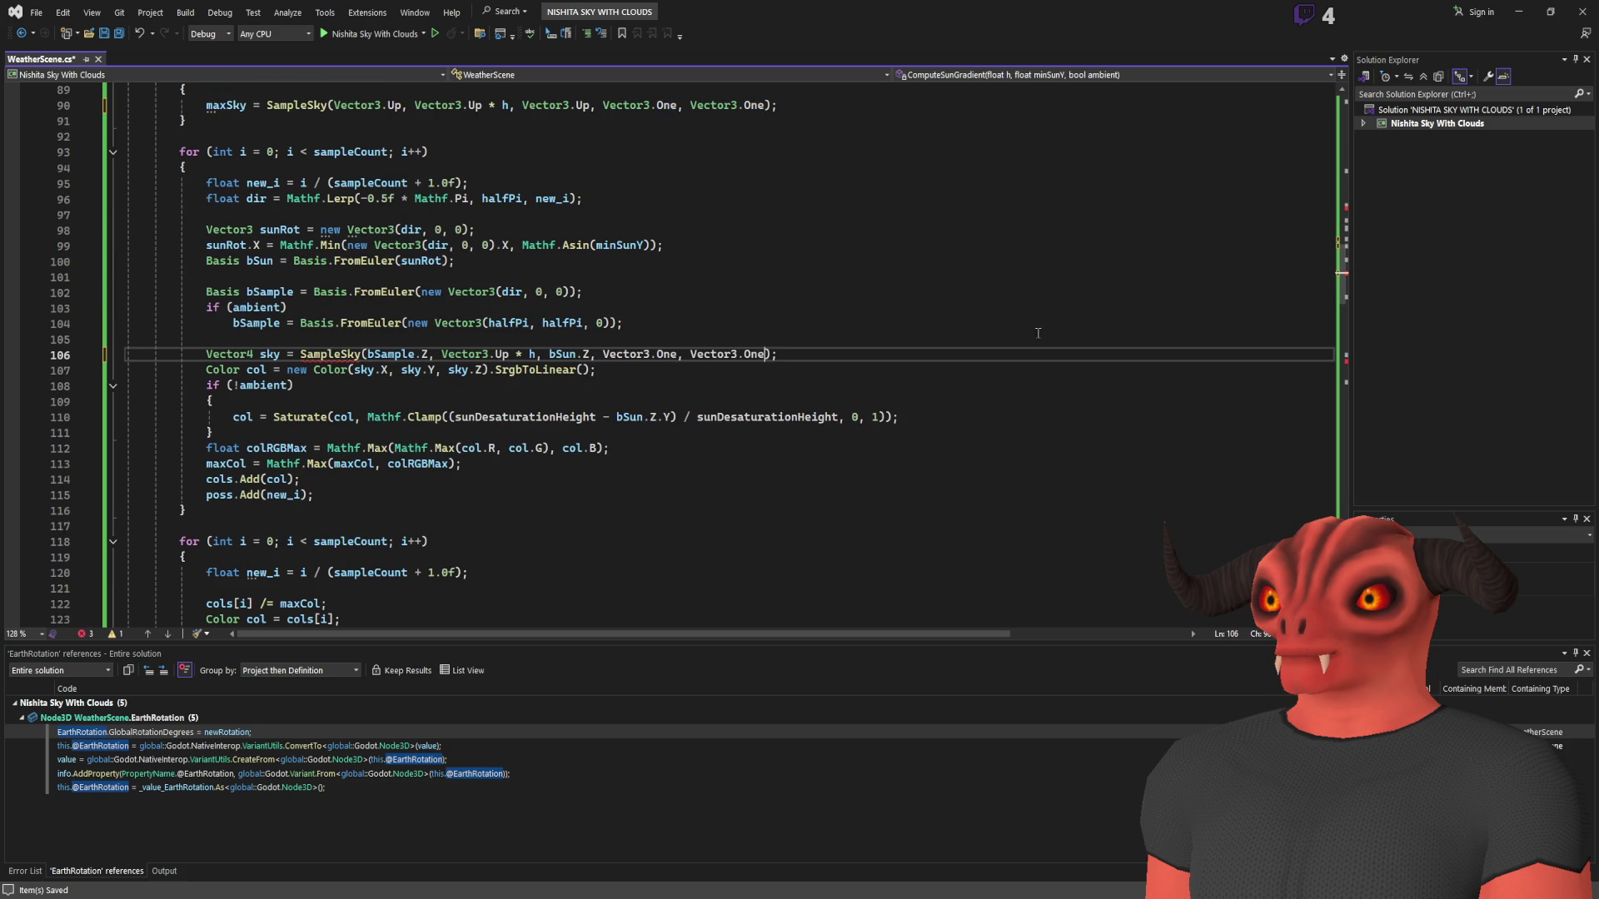
scroll(437, 367, down, 11)
scroll(421, 414, down, 3)
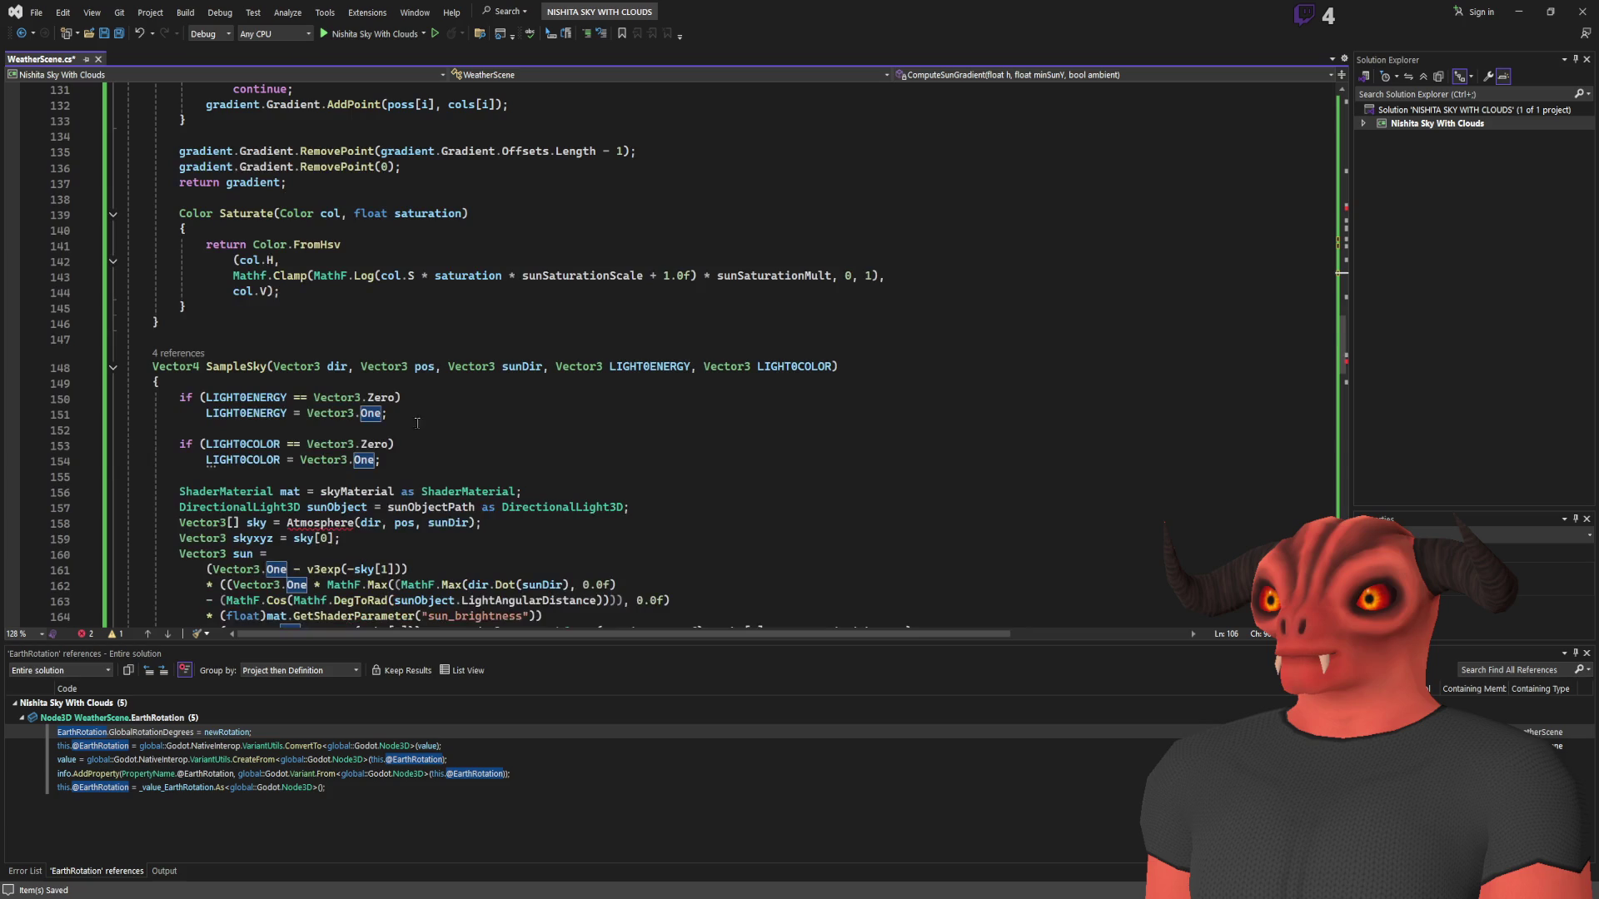
- Delete the LIGHT0ENERGY and LIGHT0COLOR == Vector3.Zero checks and save the script
drag(408, 464, 445, 383)
key(Delete)
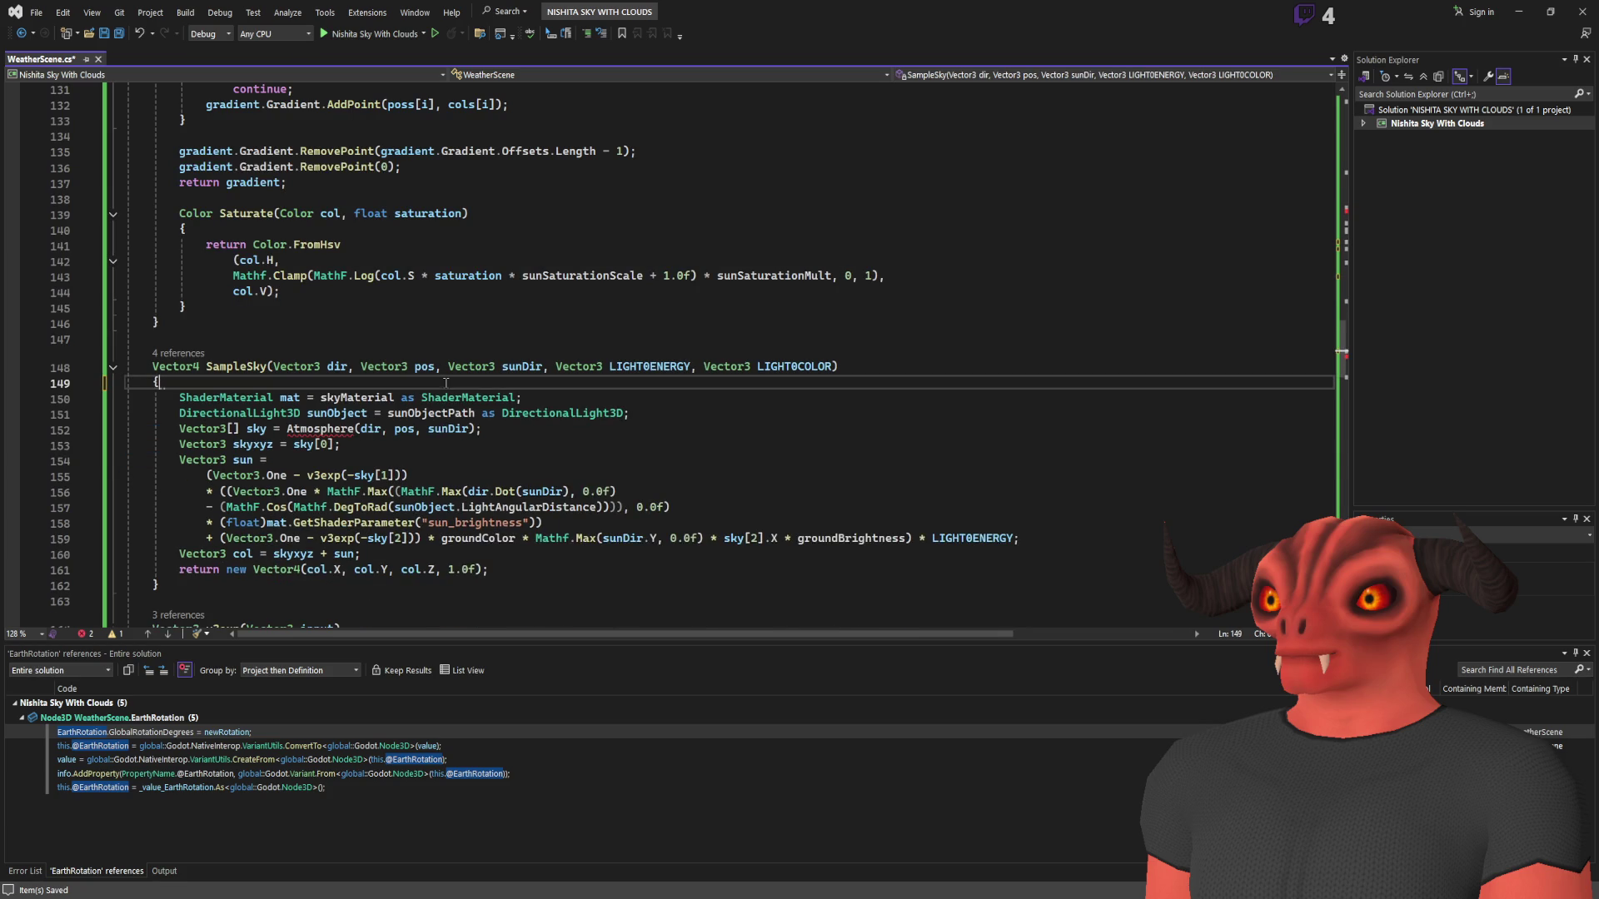
key(ctrl+s)
scroll(298, 430, down, 12)
scroll(180, 505, up, 13)
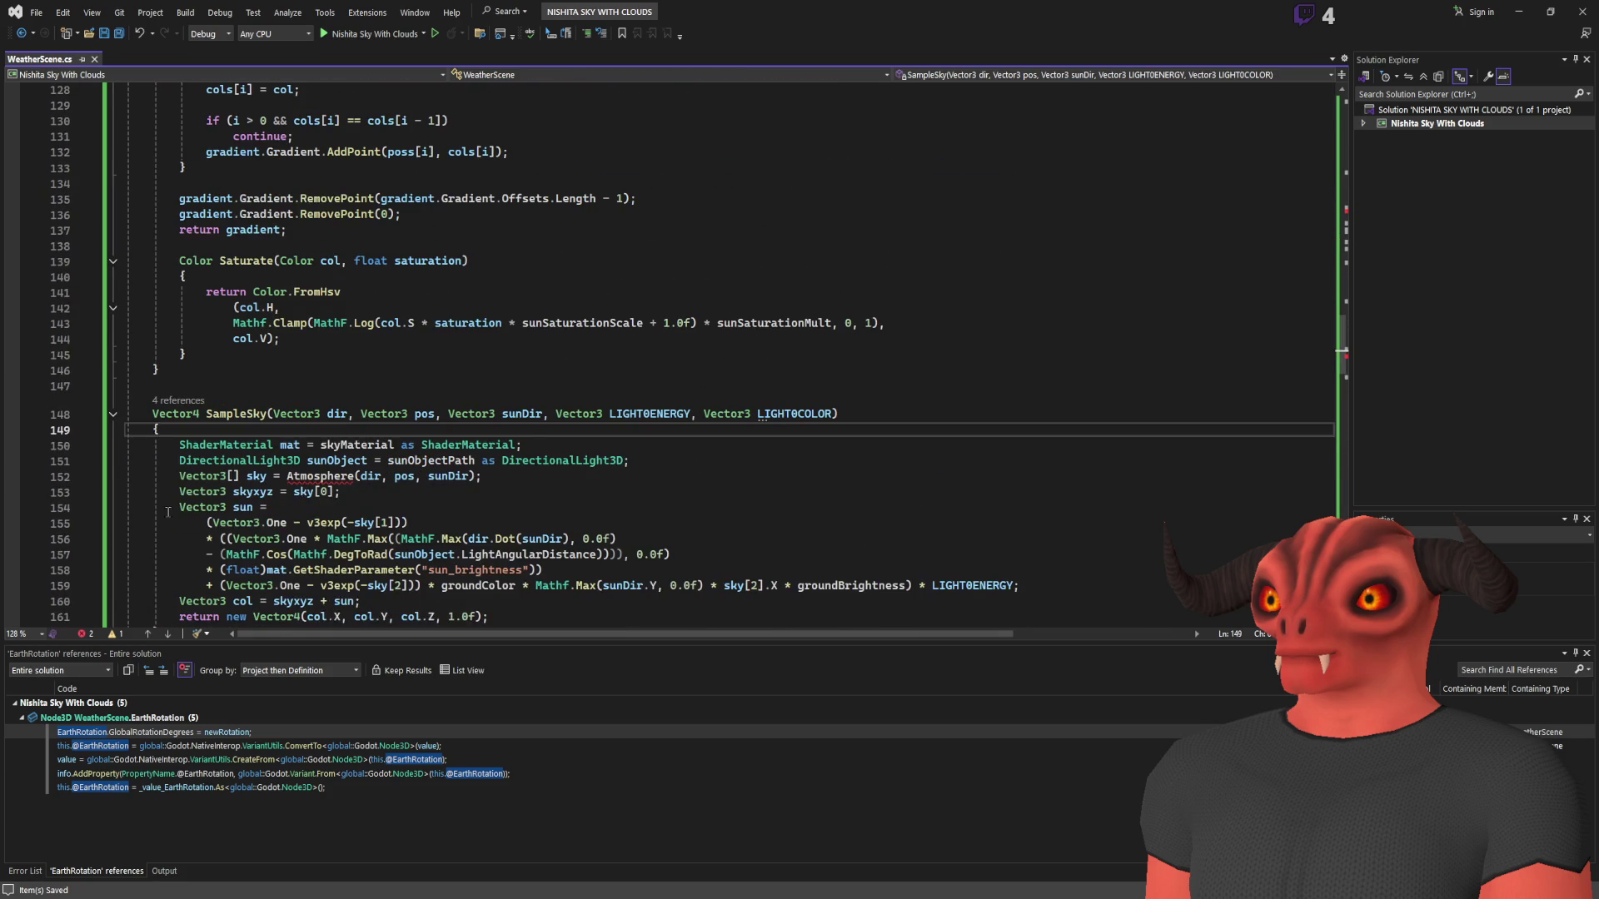
- Return to the Godot editor's 3D sunset scene with its problems list
click(178, 476)
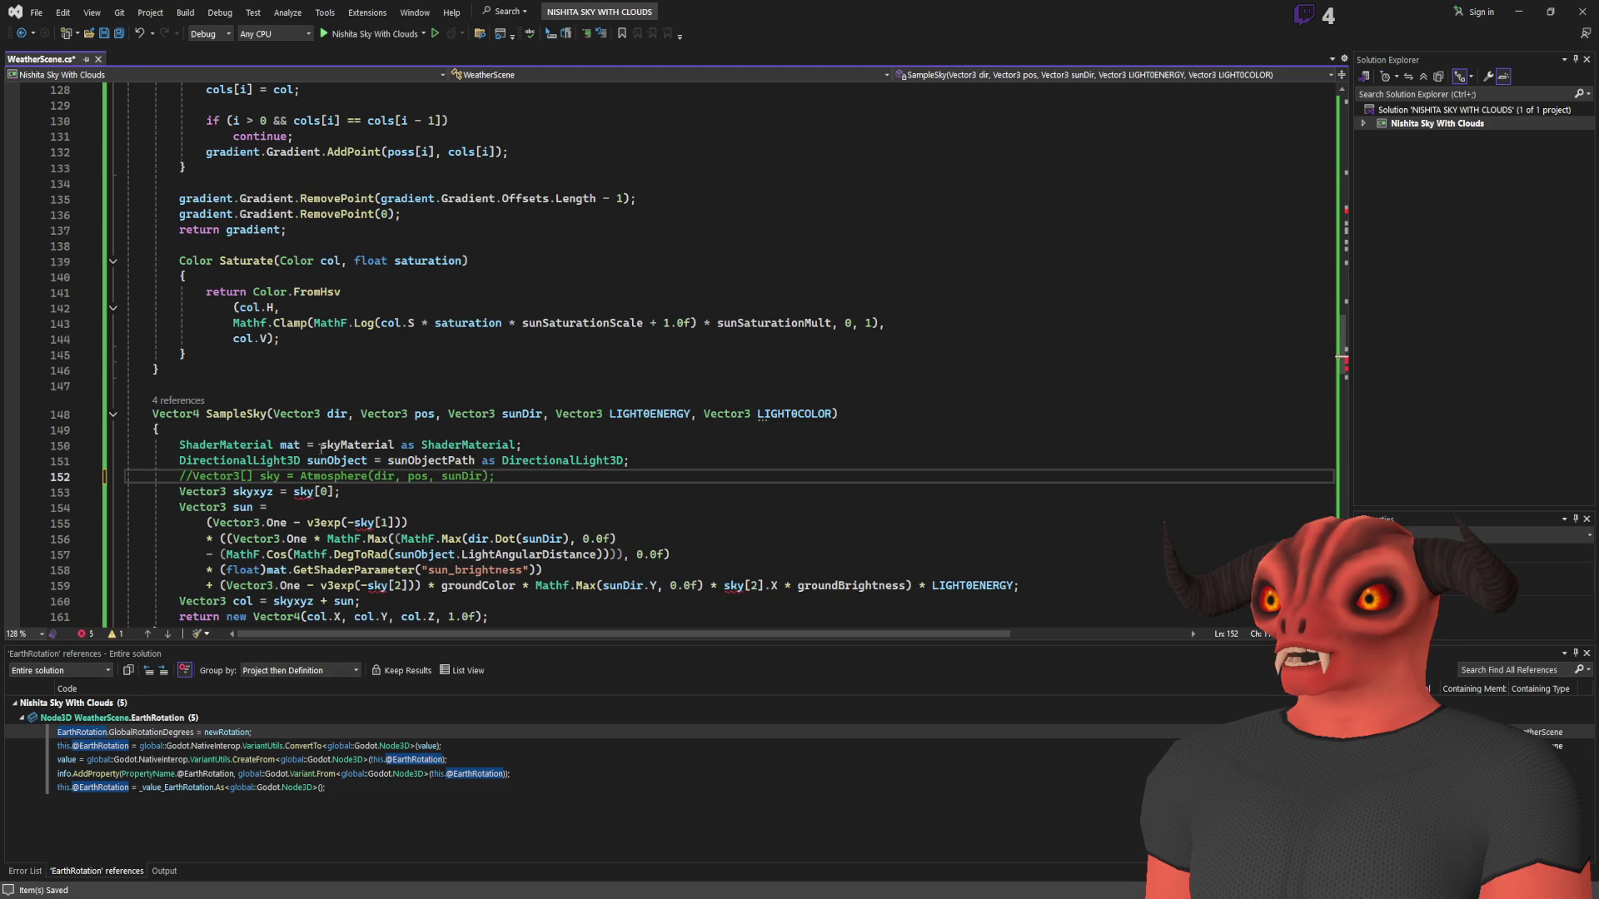
scroll(321, 449, down, 3)
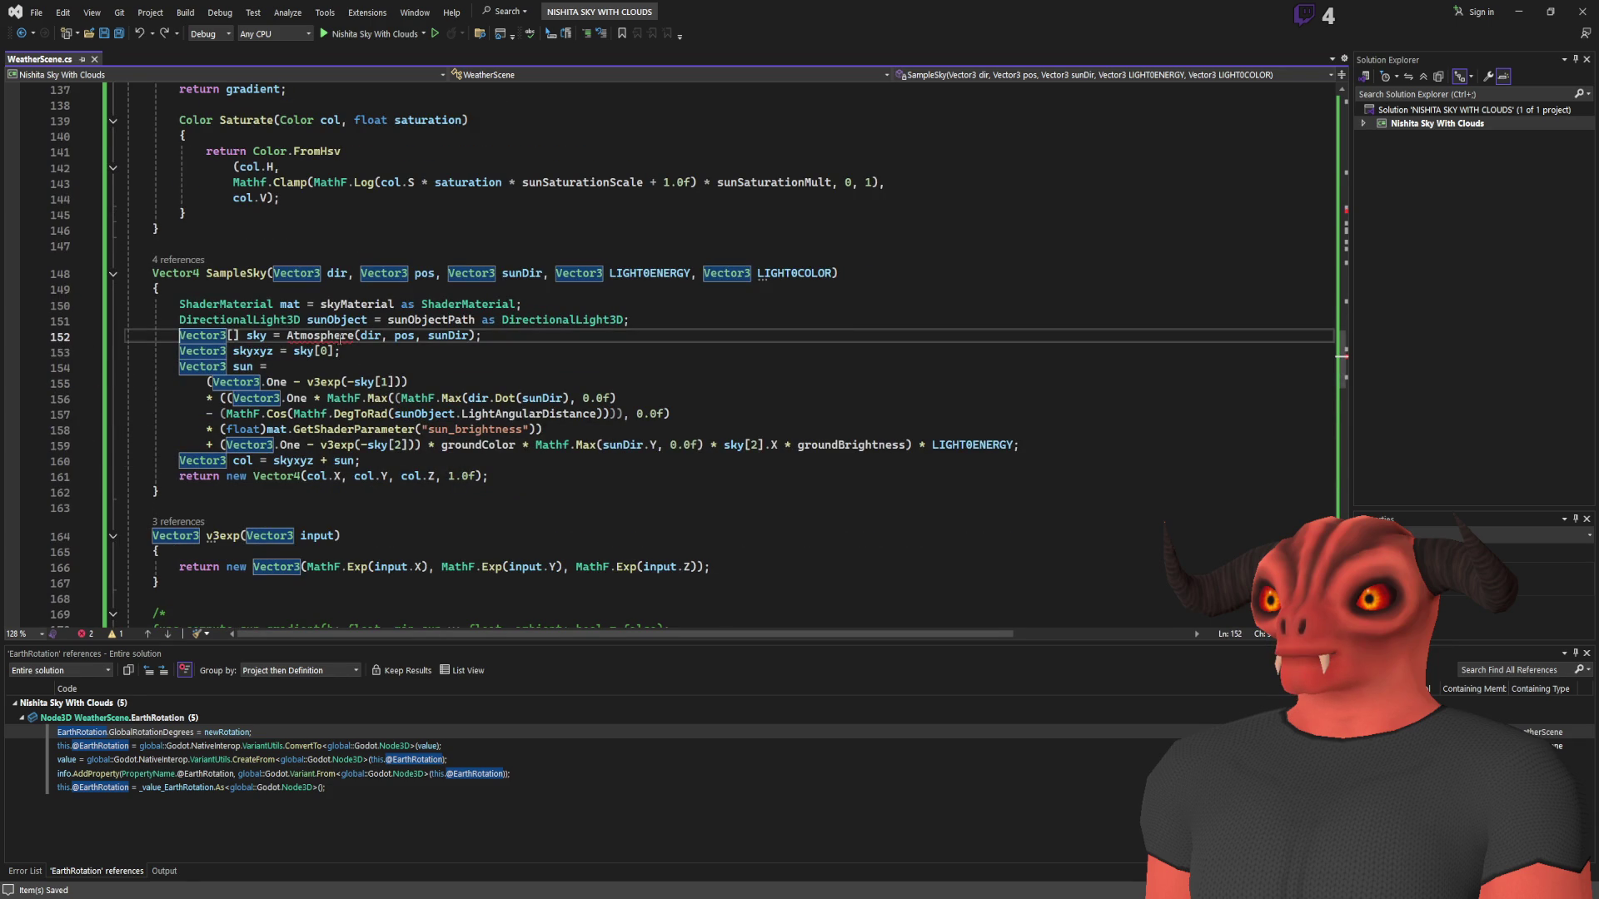
key(alt+Tab)
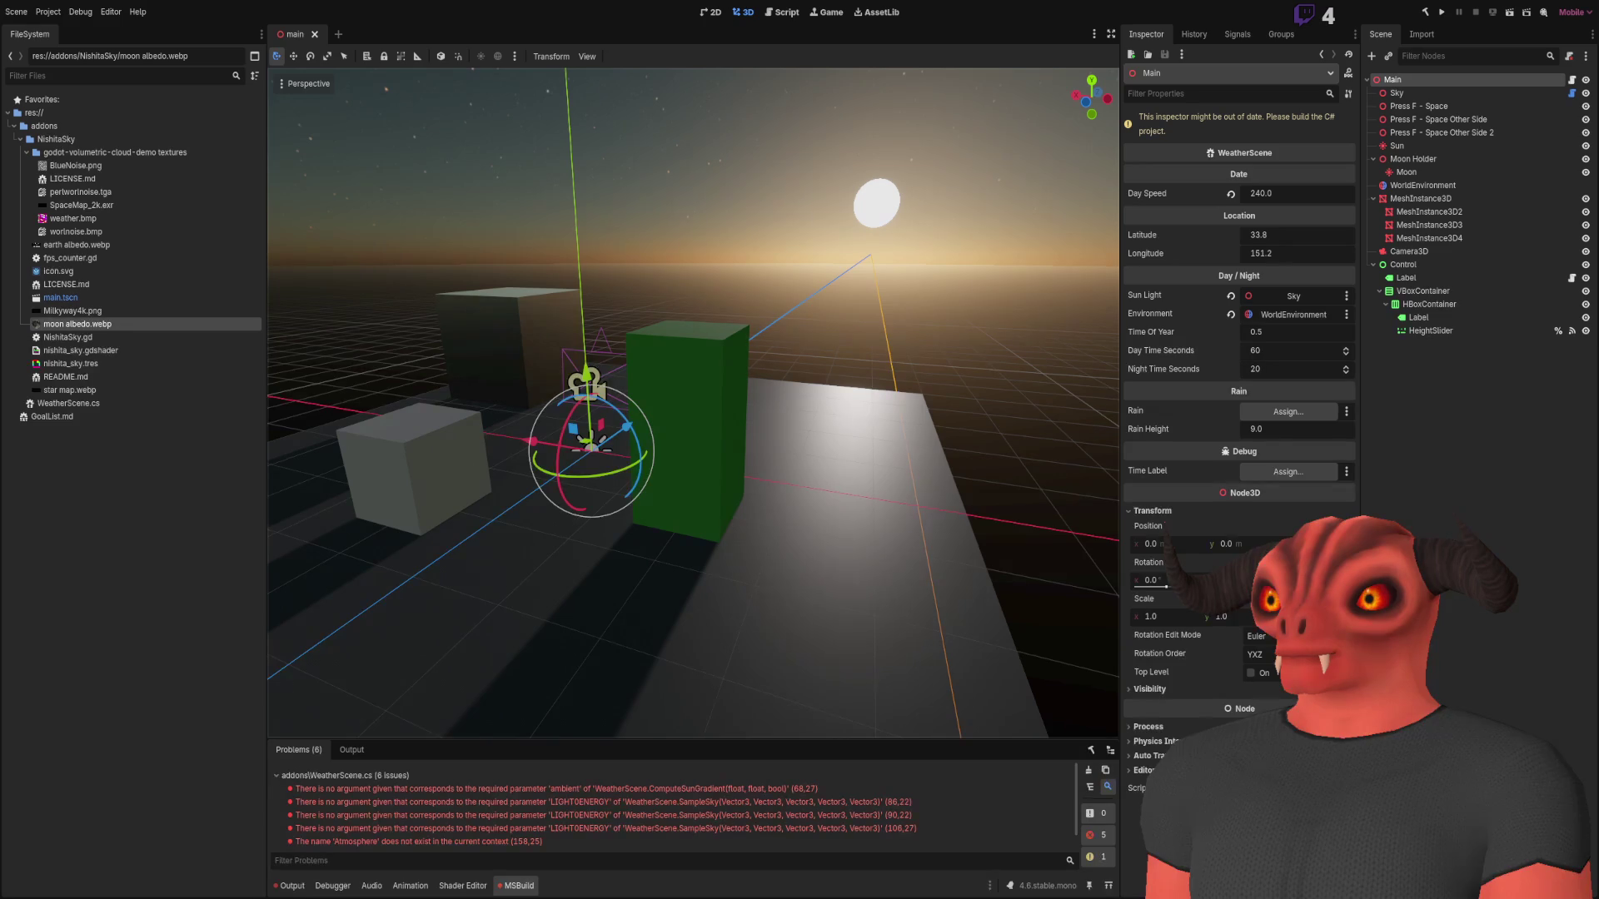
key(alt+Tab)
key(alt+Tab)
key(alt+Tab)
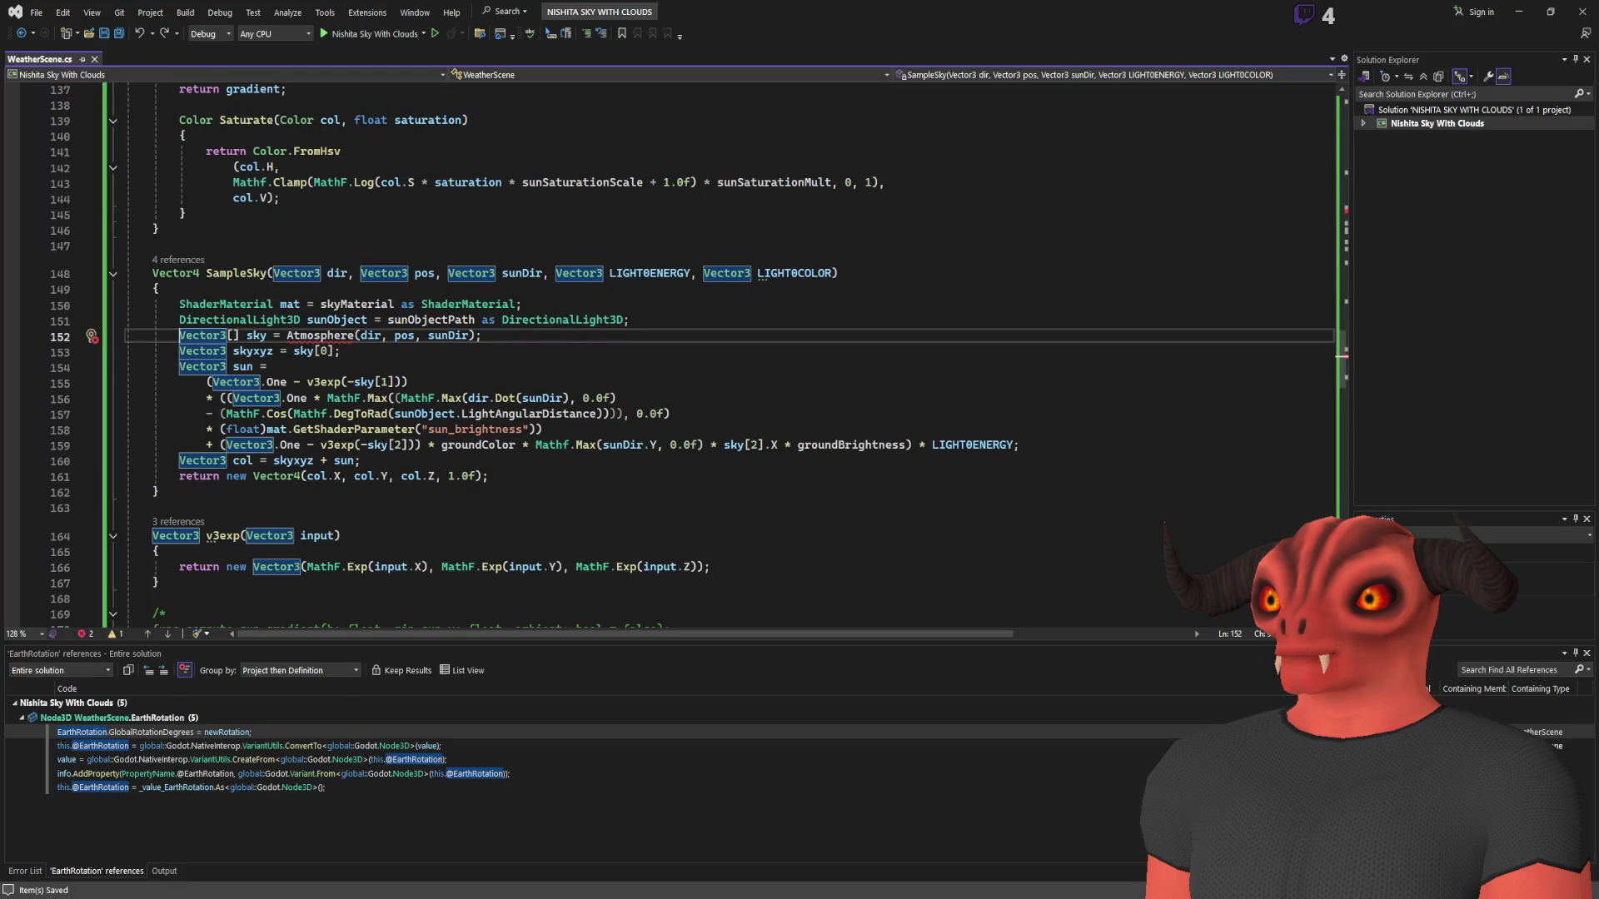
key(alt+Tab)
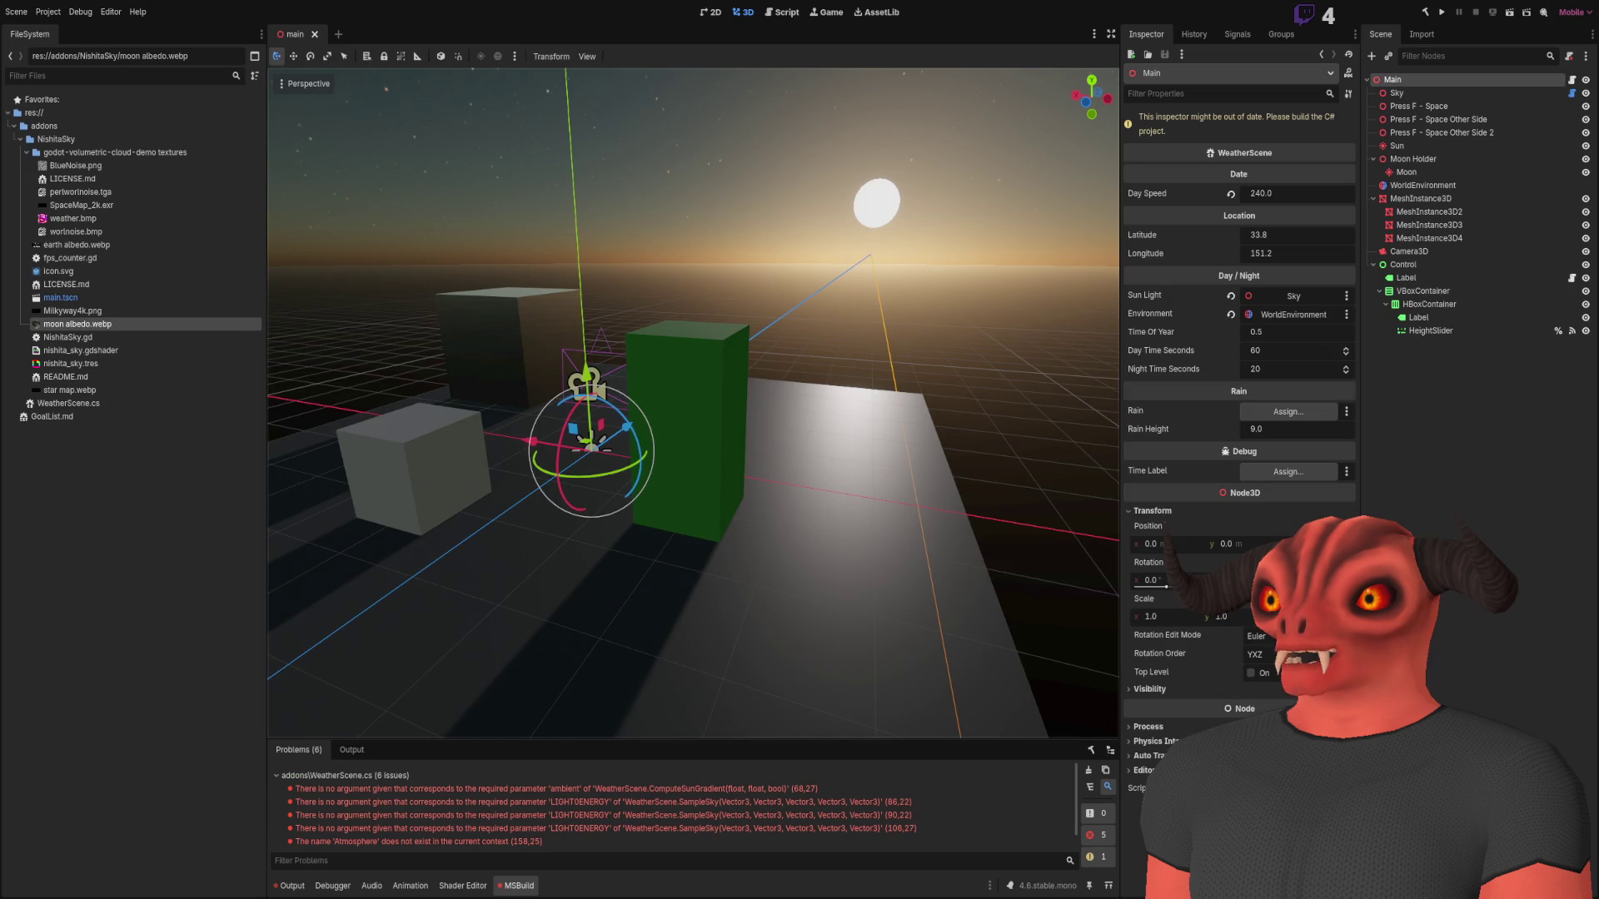
- Start a new Vector3 declaration on a line after the v3exp method
key(alt+Tab)
scroll(406, 433, down, 5)
scroll(407, 433, up, 5)
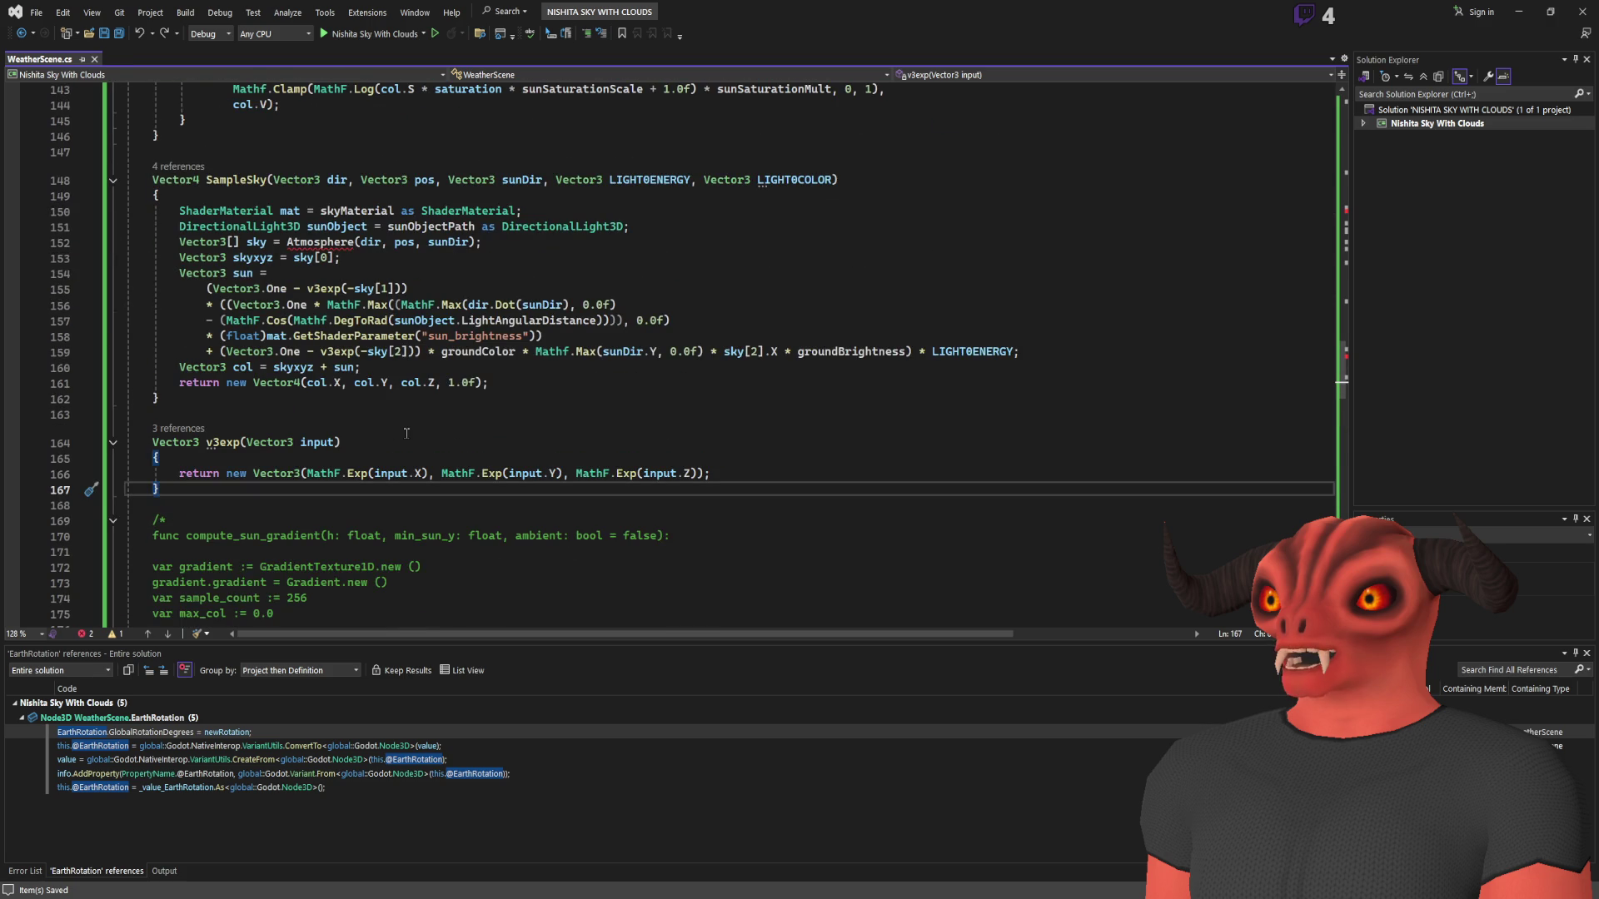
key(Return)
key(Return)
text(Vec)
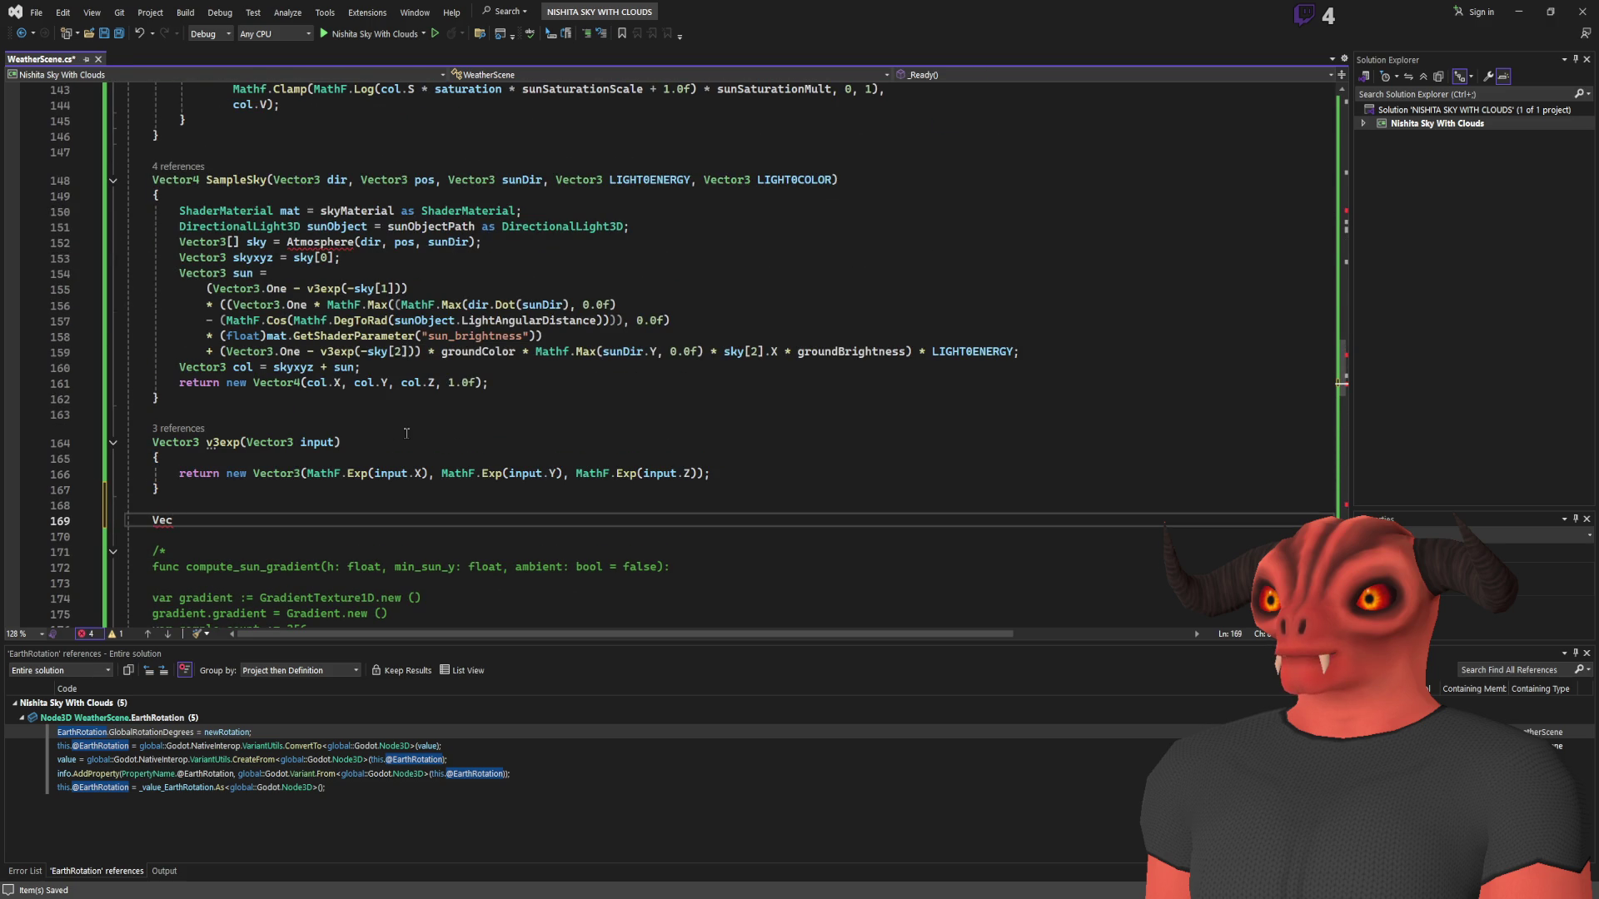
key(alt+Tab)
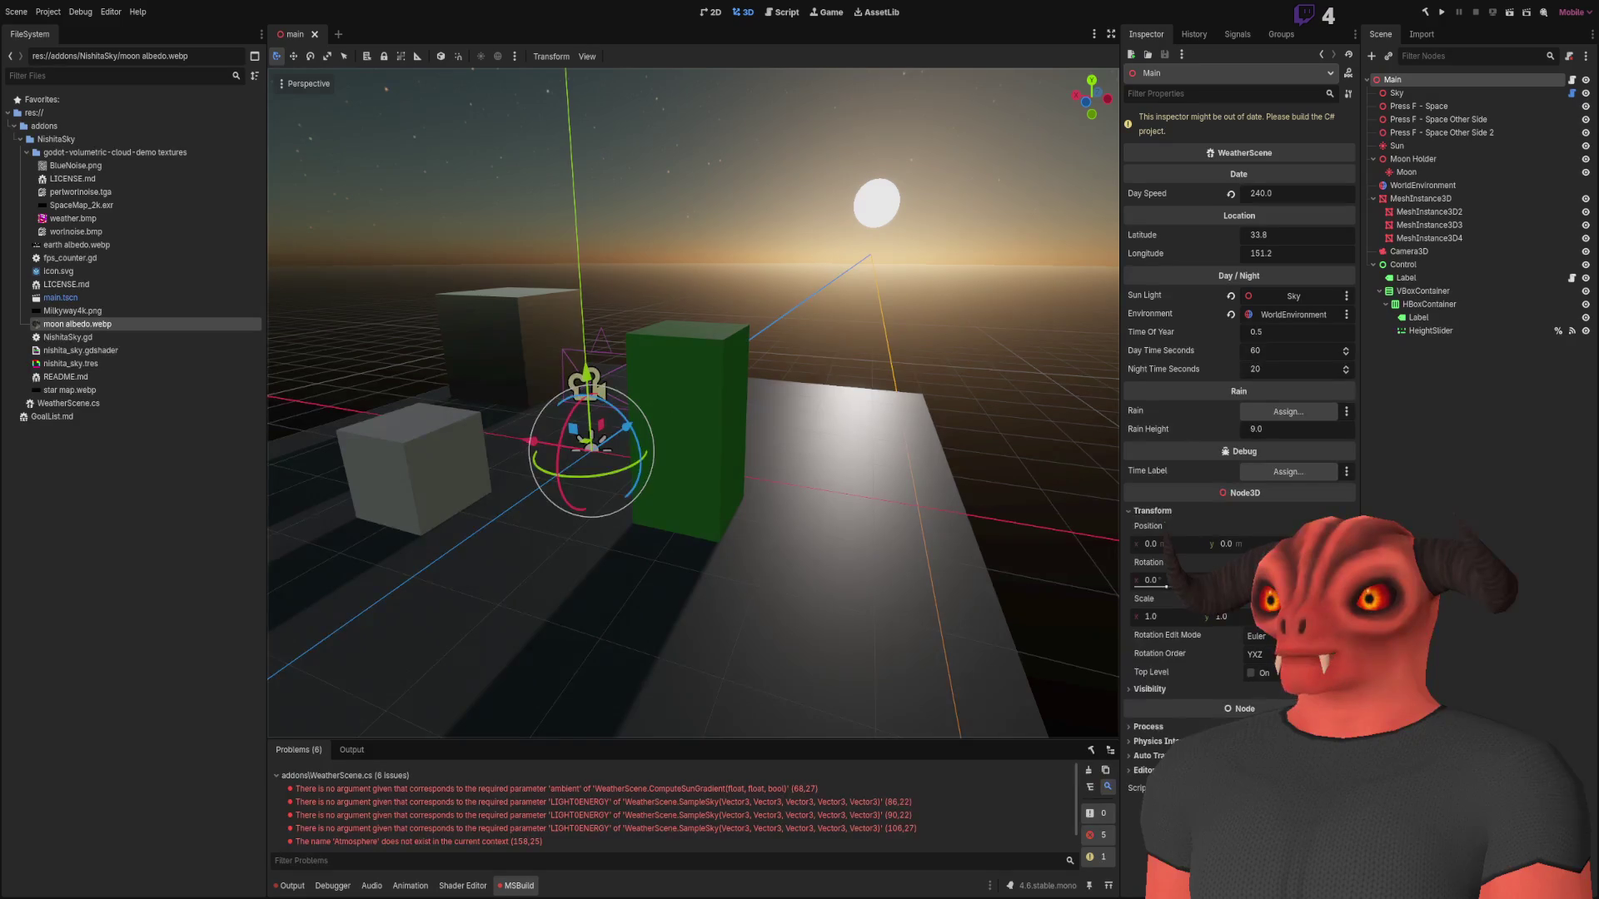
key(alt+Tab)
text(tor3)
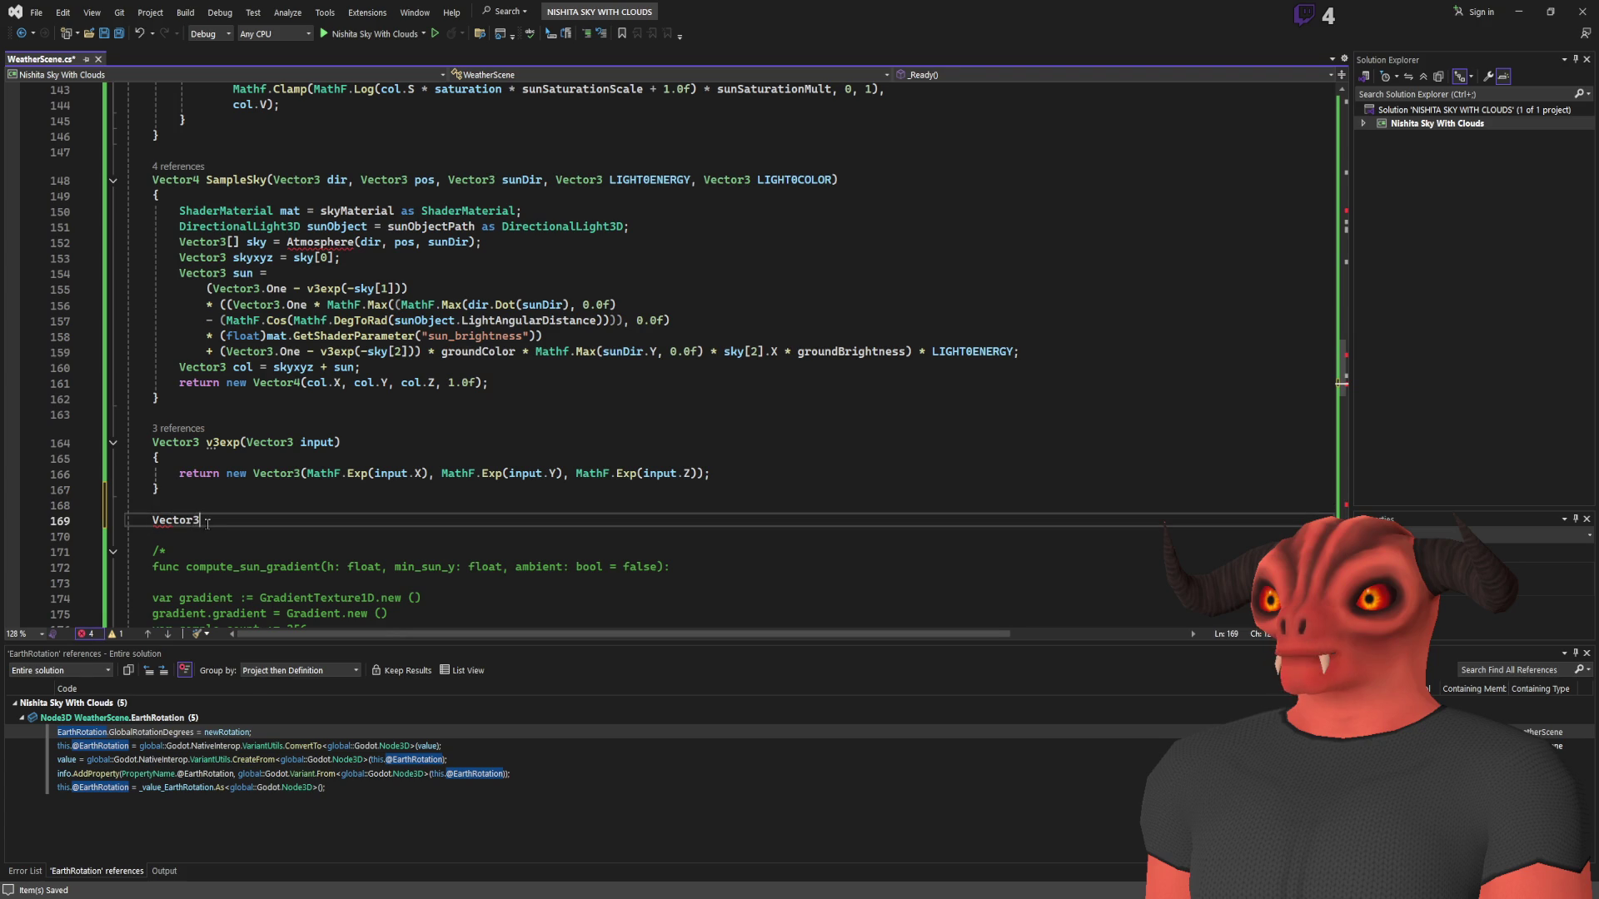
- Declare a Vector3[] Atmosphere() method with an empty body
key(BackSpace)
text([] Atsm)
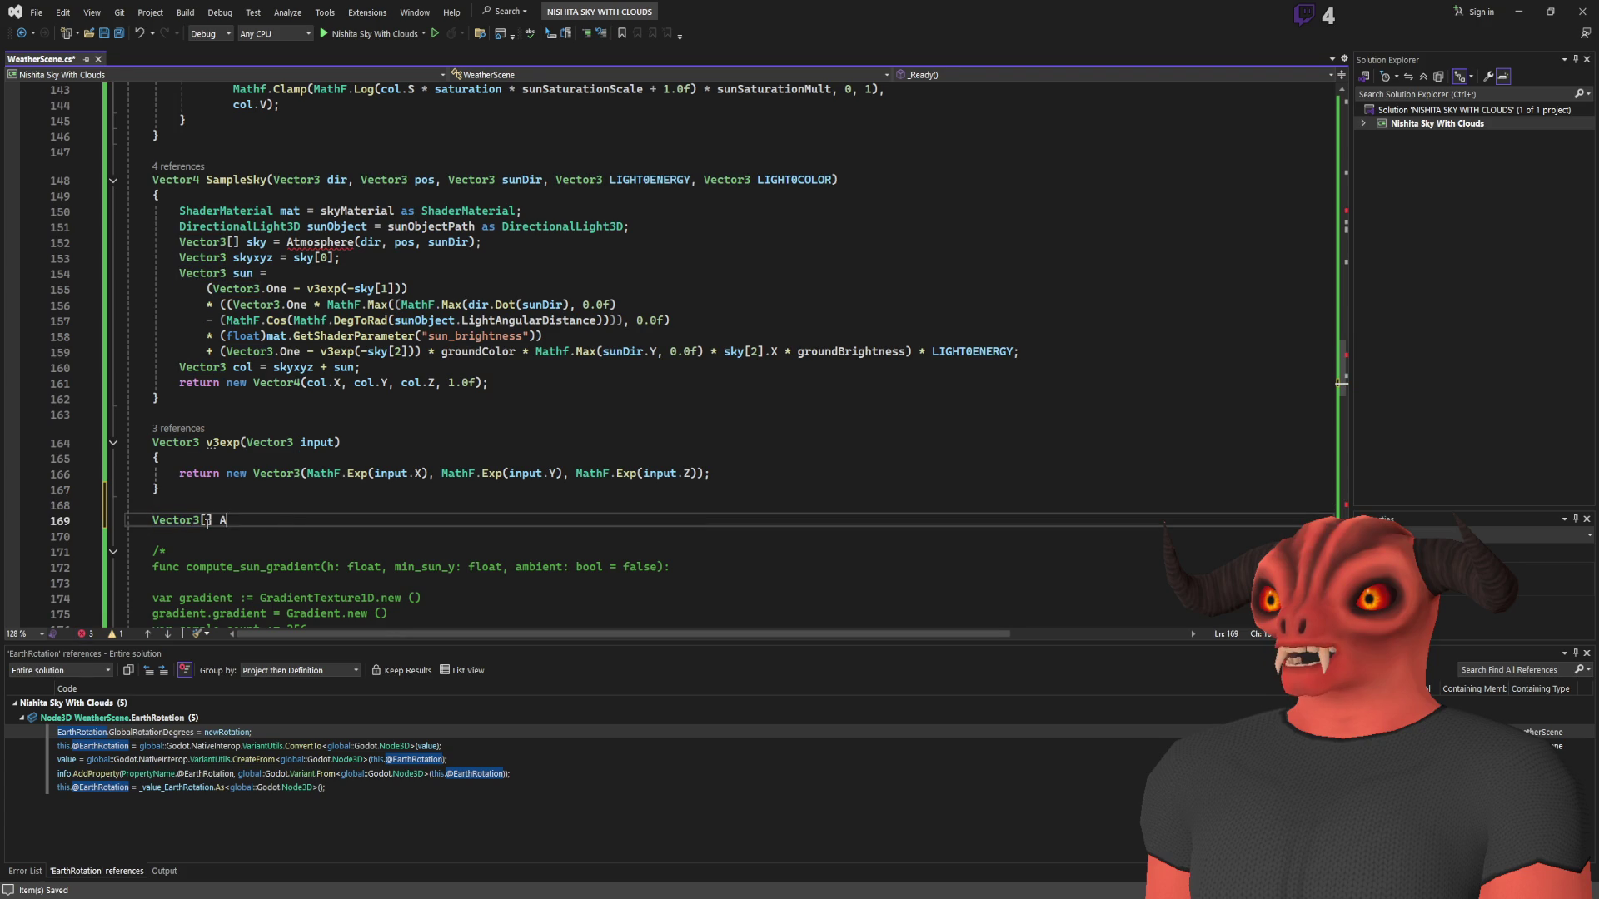
key(BackSpace)
key(BackSpace)
text(mosphjer)
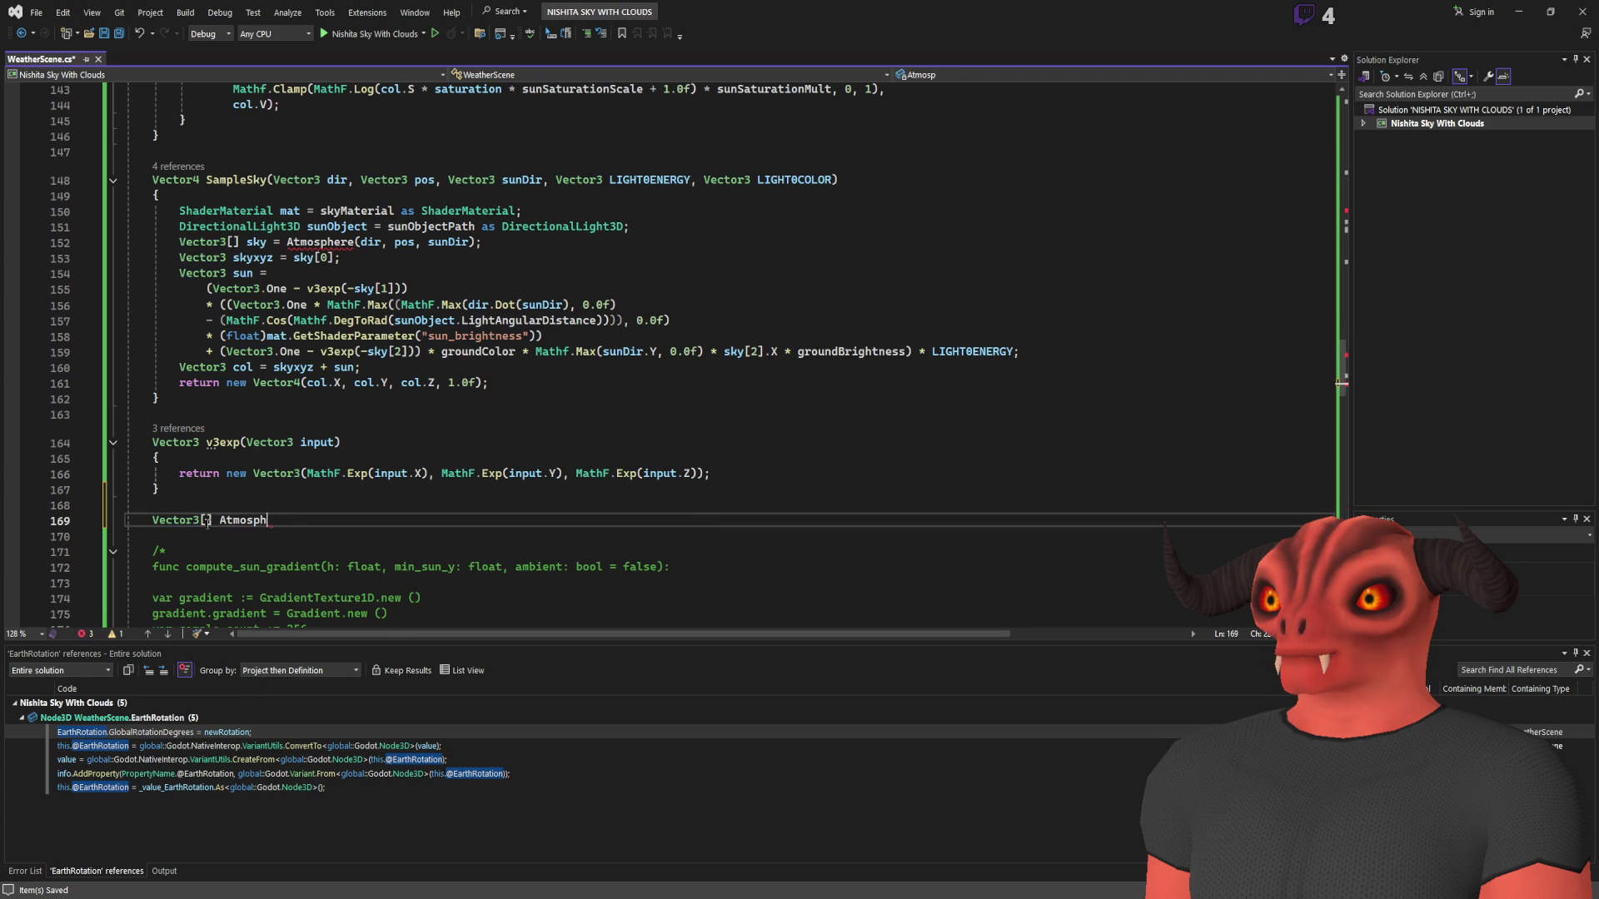
key(BackSpace)
key(BackSpace)
key(BackSpace)
text(er())
key(Return)
text({)
key(Return)
- Delete the commented-out GDScript block below _Process
scroll(208, 525, down, 5)
mouse_move(133, 208)
mouse_down()
mouse_move(299, 535)
mouse_move(301, 506)
mouse_move(317, 620)
mouse_up()
key(Delete)
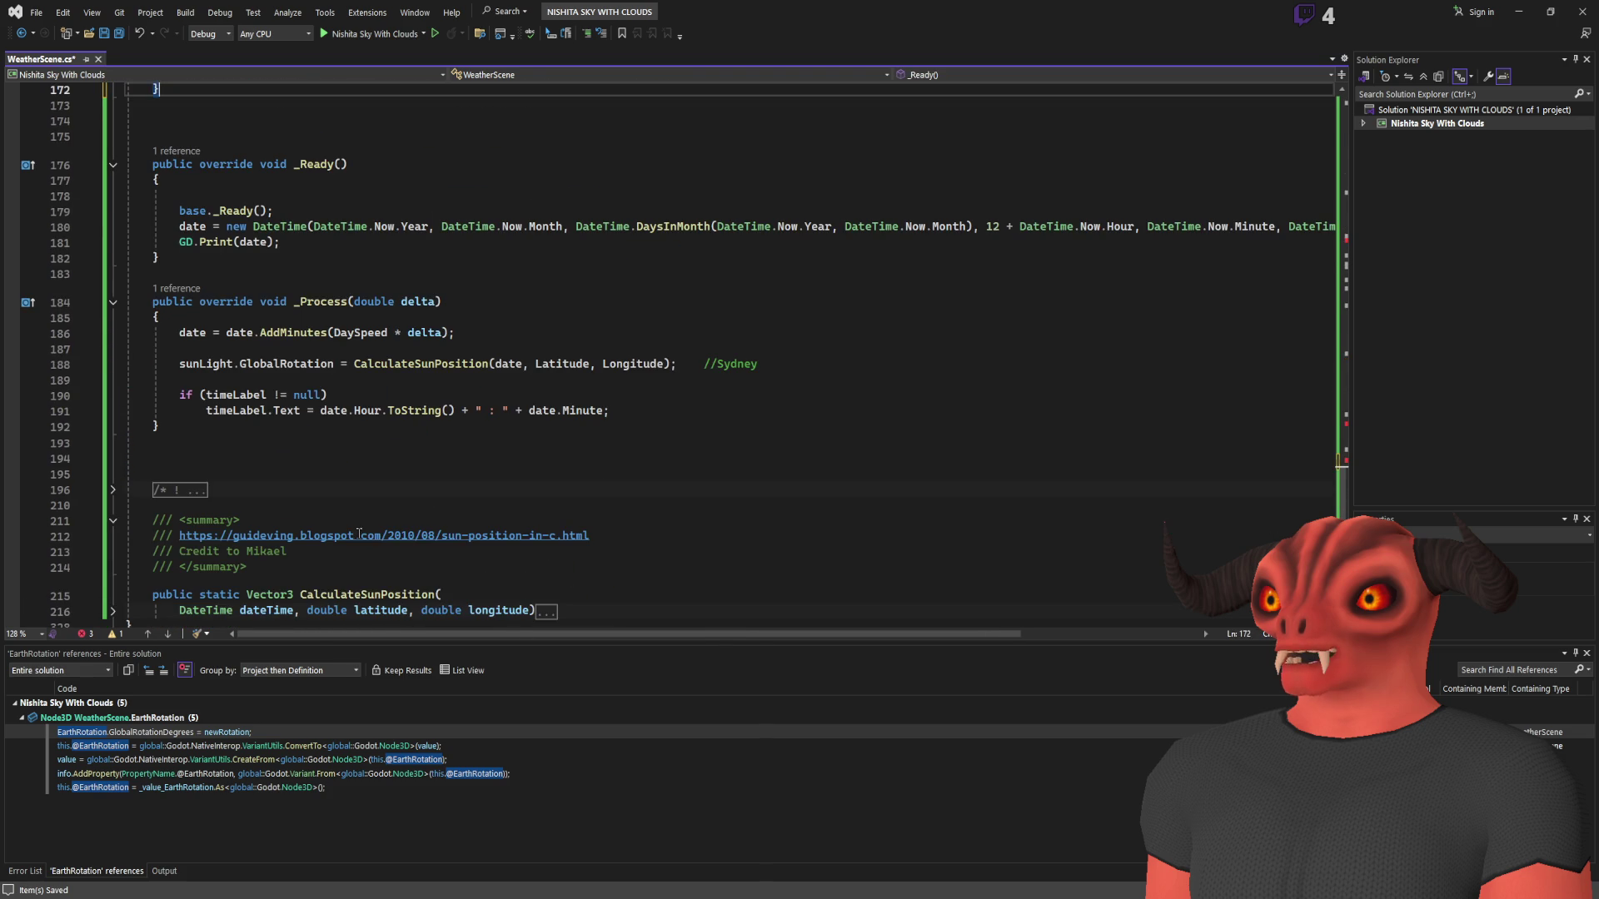
click(330, 443)
- Fix the Atmosphere spelling and add parameters Vector3 dir, Vector3 pos, Vector3 sunDir
scroll(240, 417, up, 5)
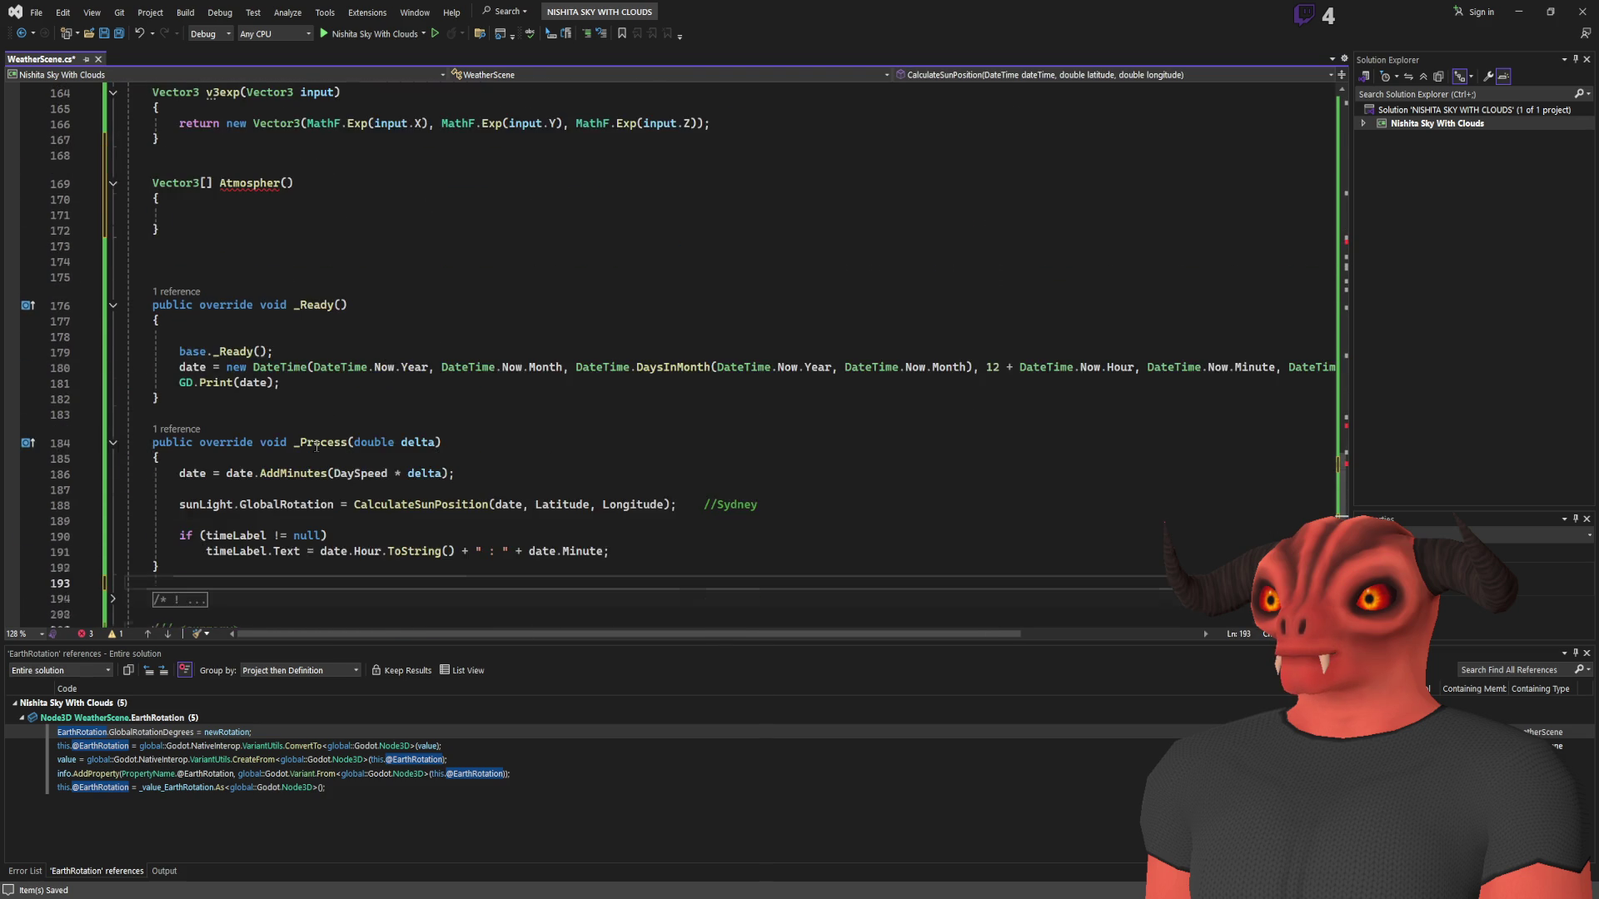
click(248, 323)
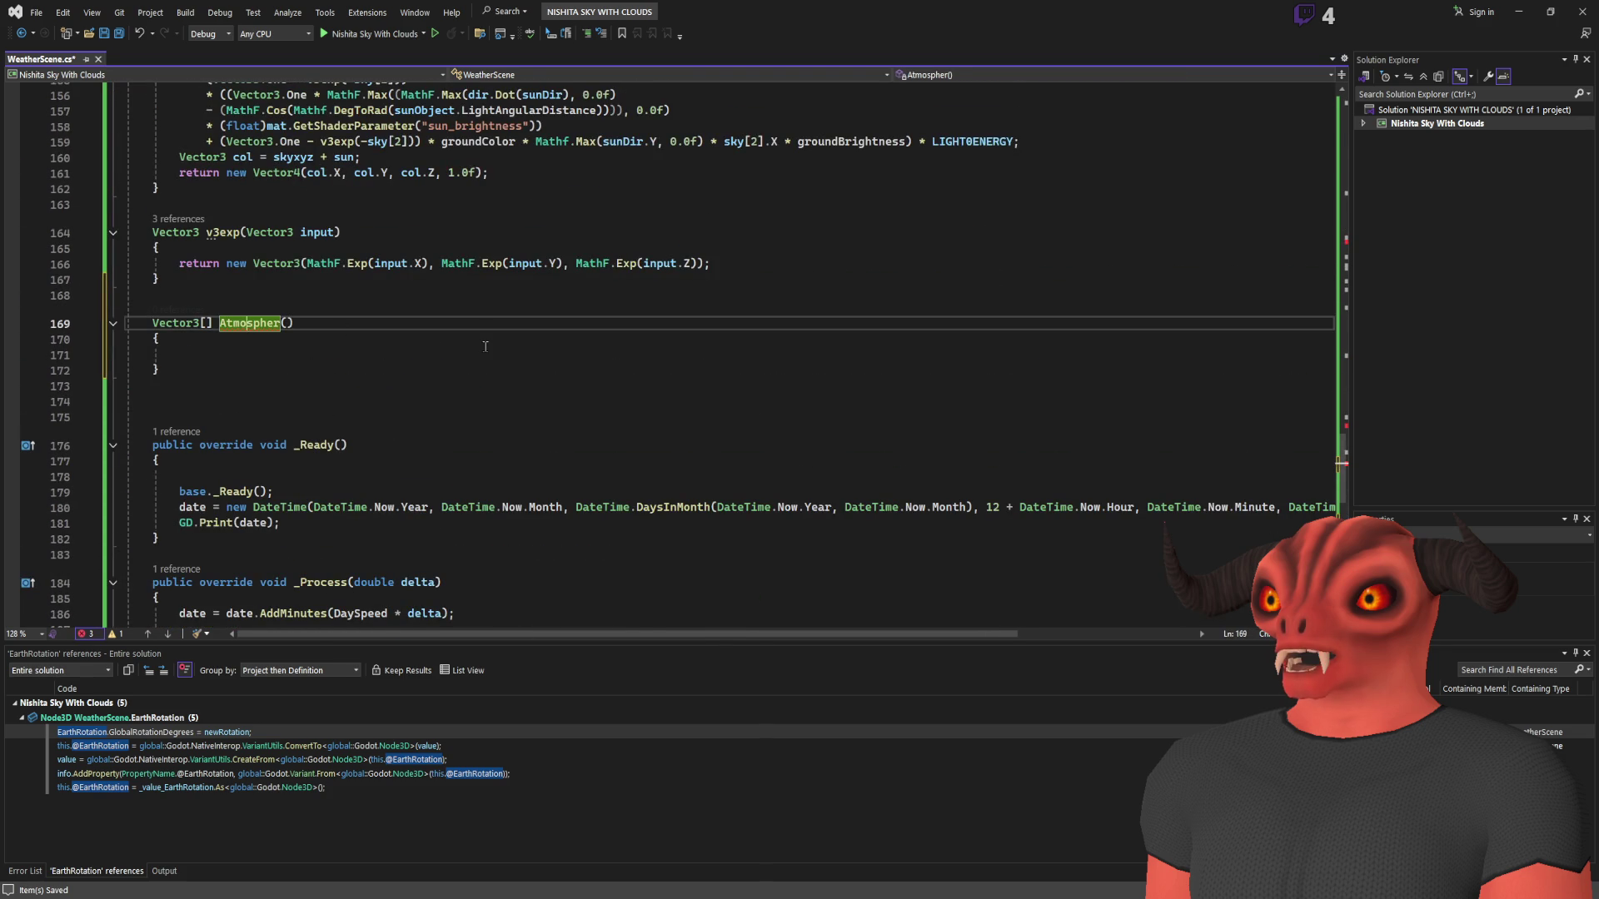
text(e)
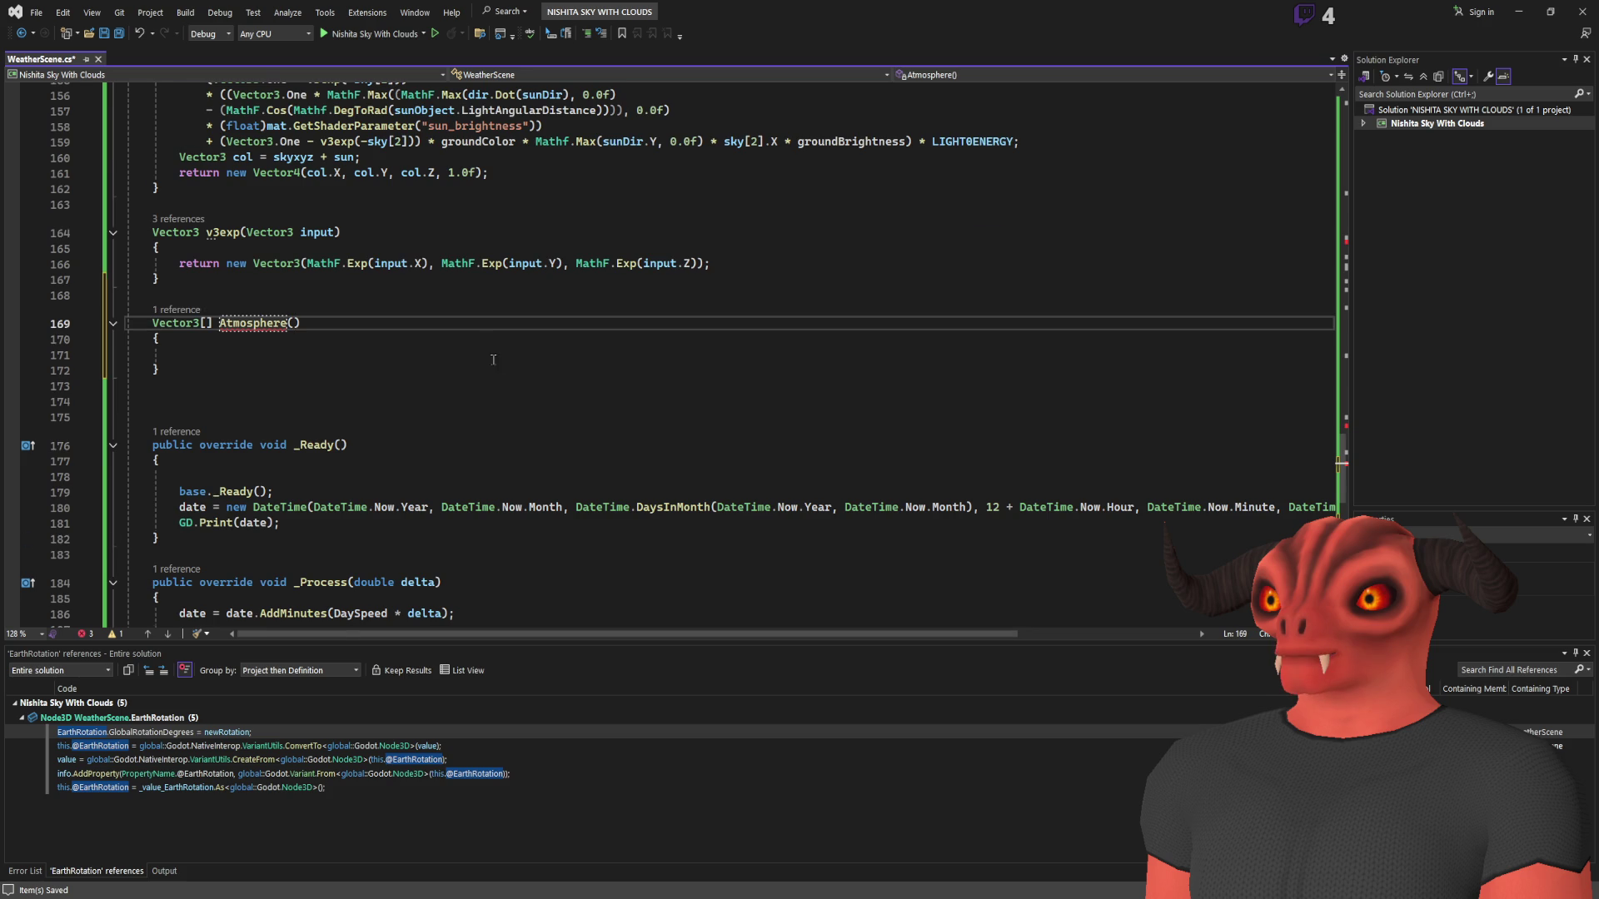
scroll(501, 362, up, 5)
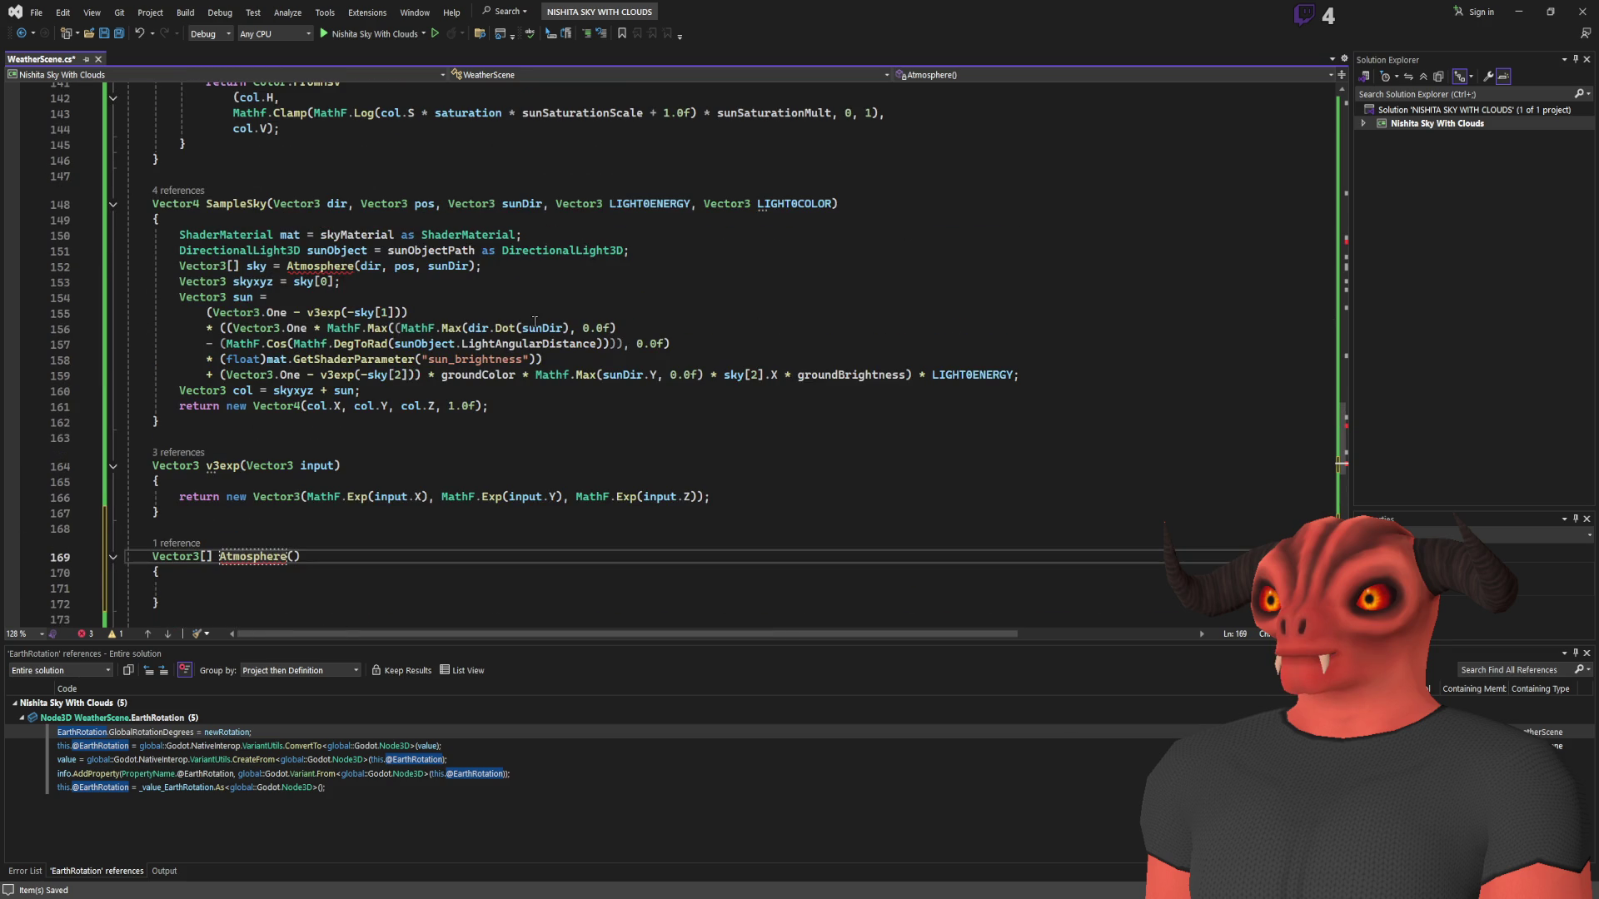
text(Vector3 dir, ve)
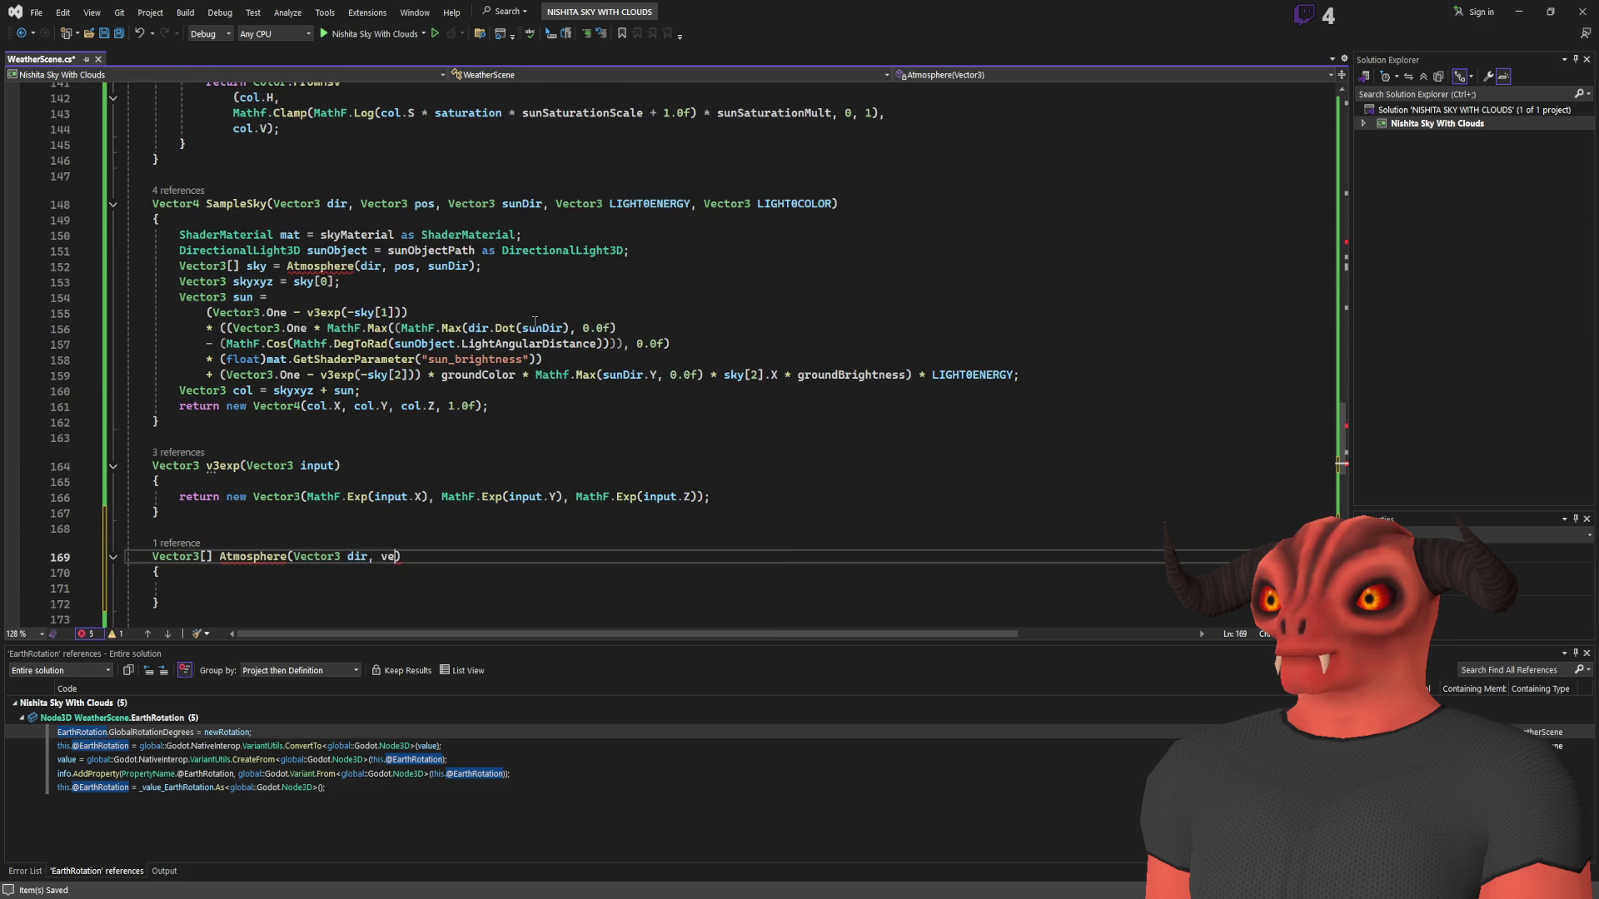
text(ct)
key(Tab)
text(, po)
key(BackSpace)
key(BackSpace)
key(BackSpace)
text(ctor3 pos, Vector3 )
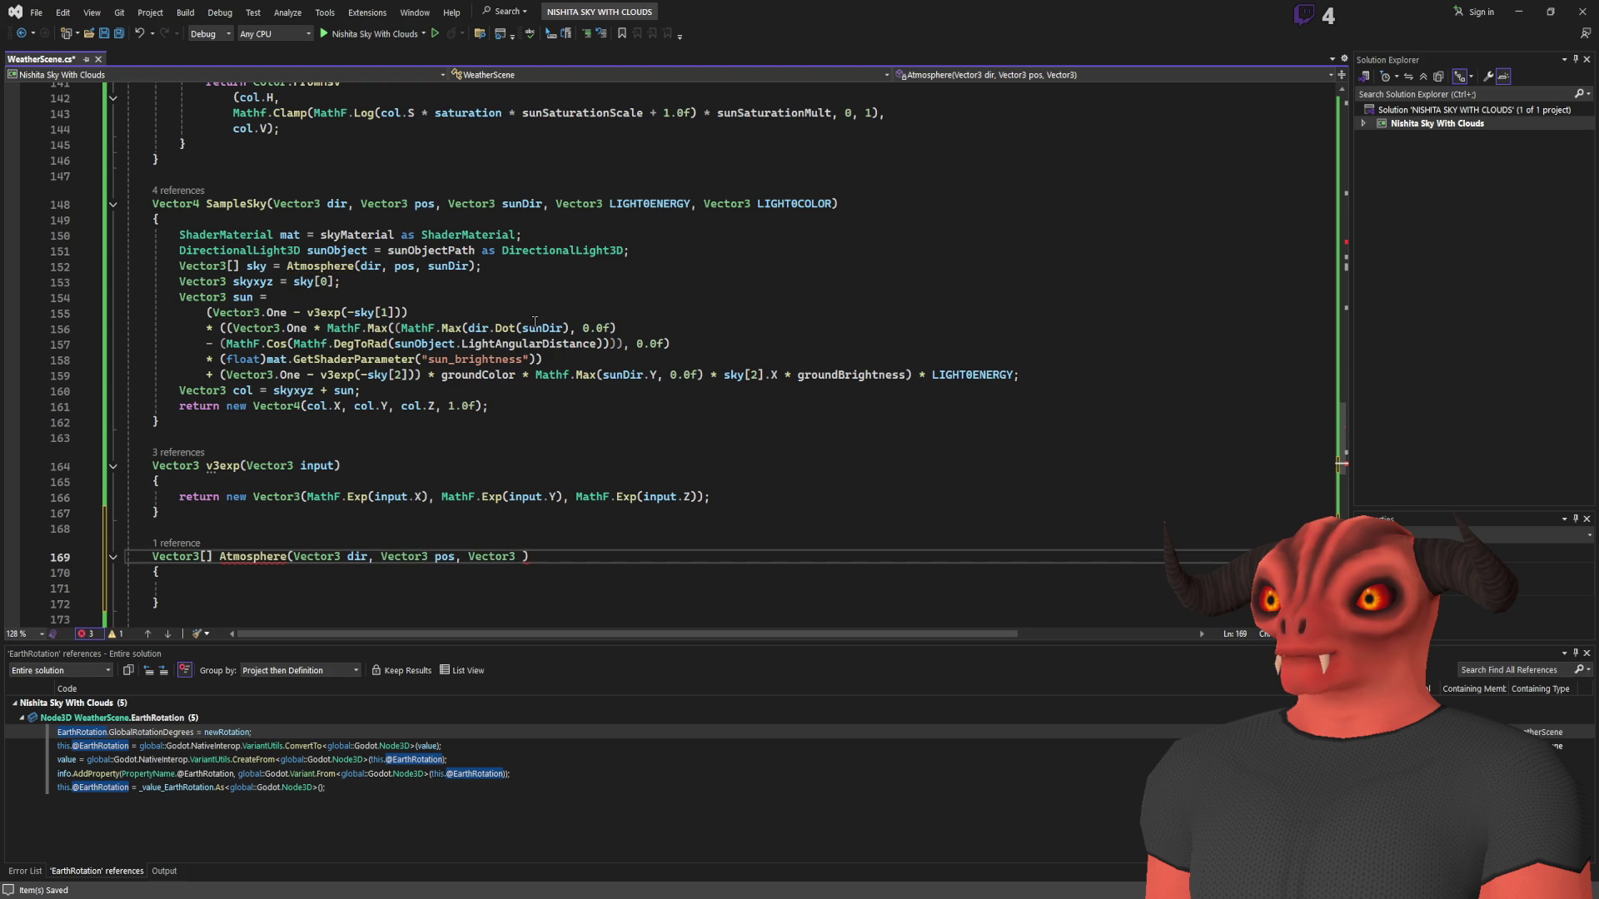
text(sunDir)
- Make Atmosphere return null and save WeatherScene.cs
key(Down)
key(Down)
text(n null;)
key(ctrl+s)
click(491, 406)
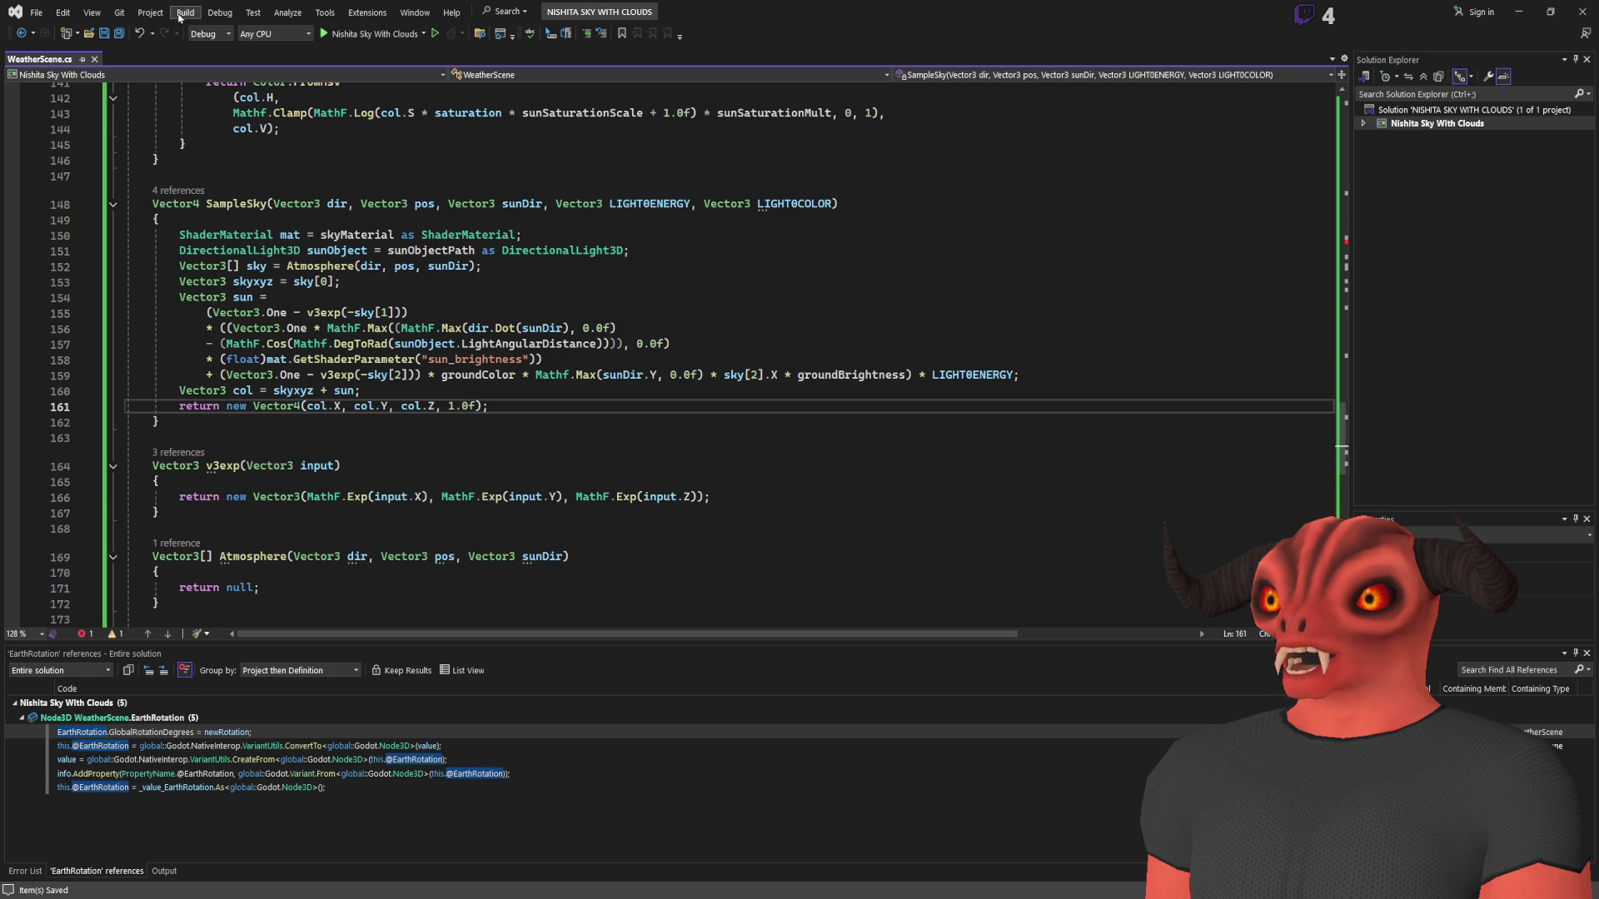
- Build the project and jump to the ComputeSunGradient call missing its ambient argument
key(ctrl+shift+b)
click(577, 250)
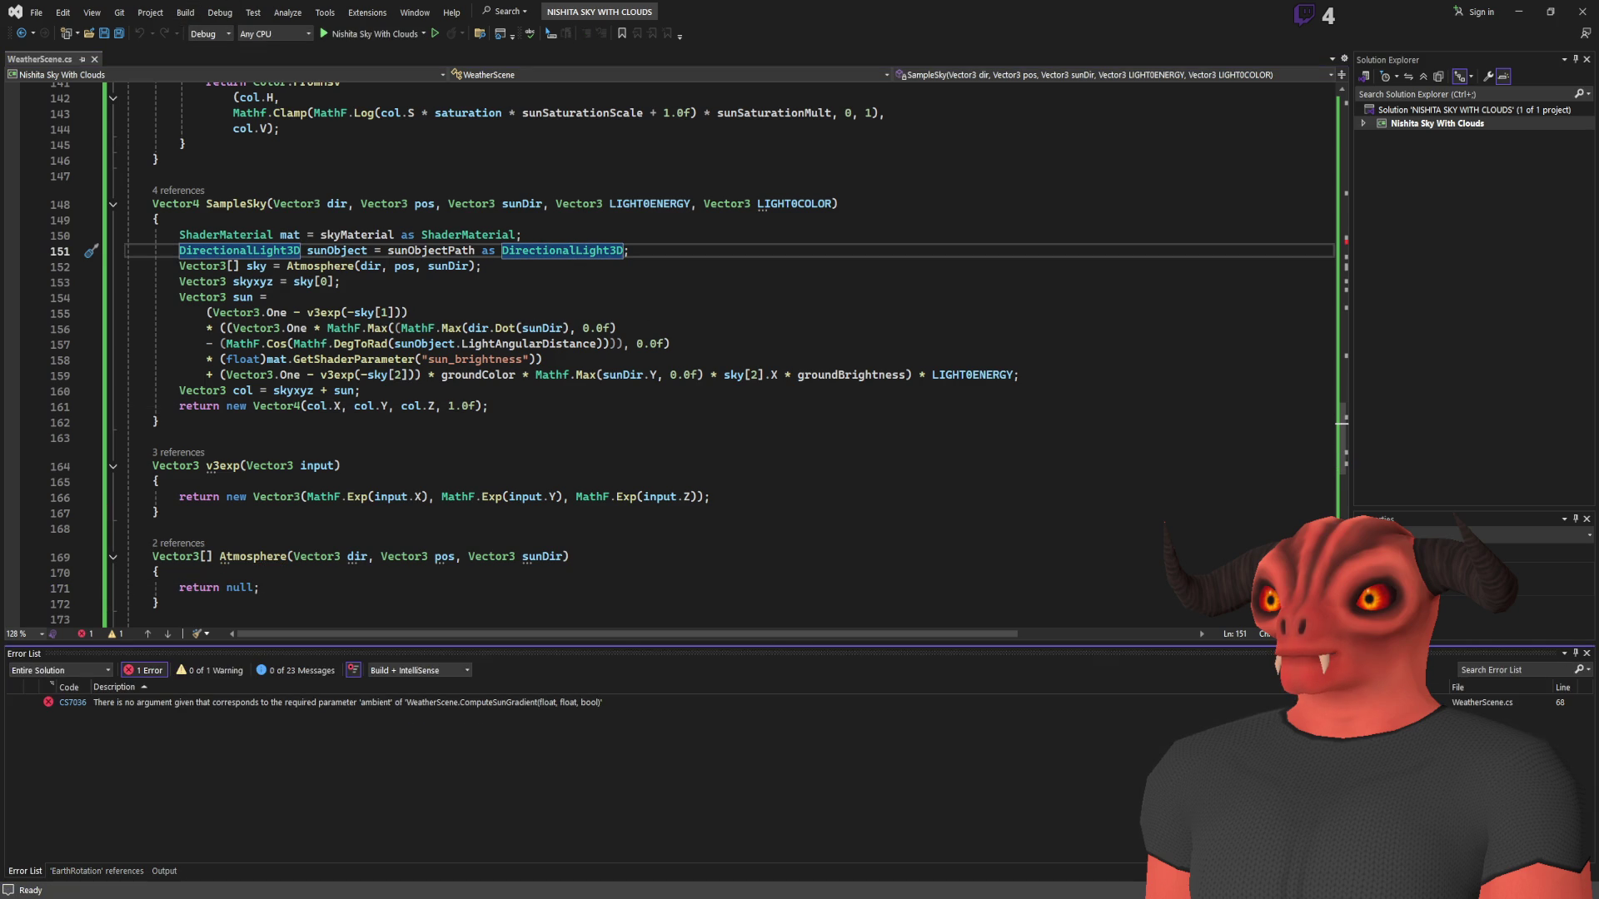
double_click(364, 702)
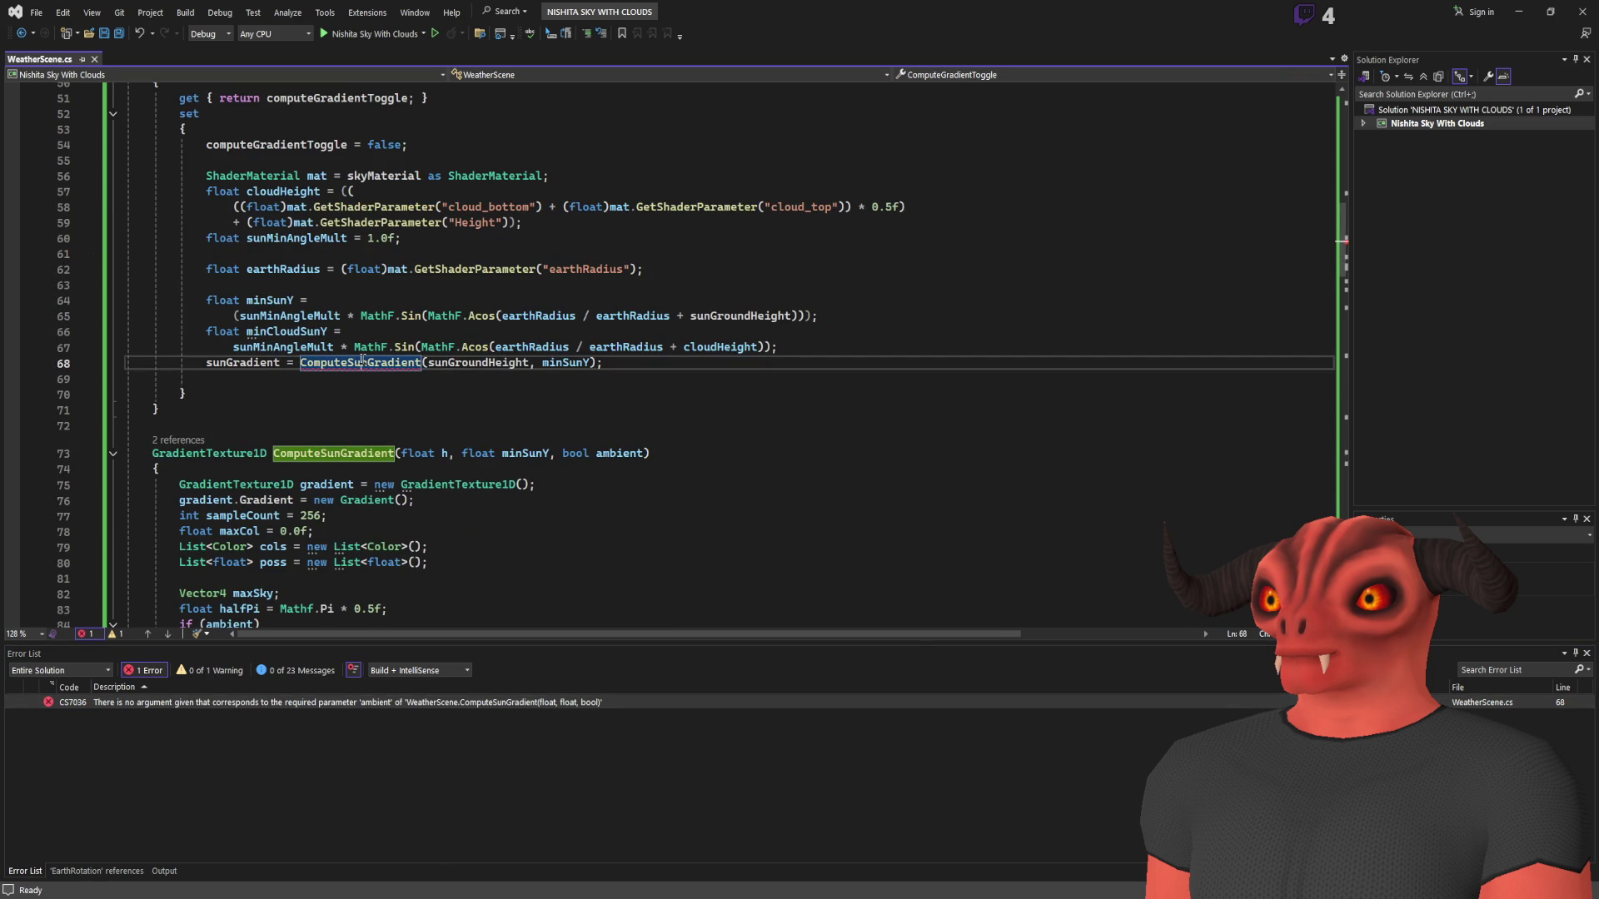
double_click(363, 361)
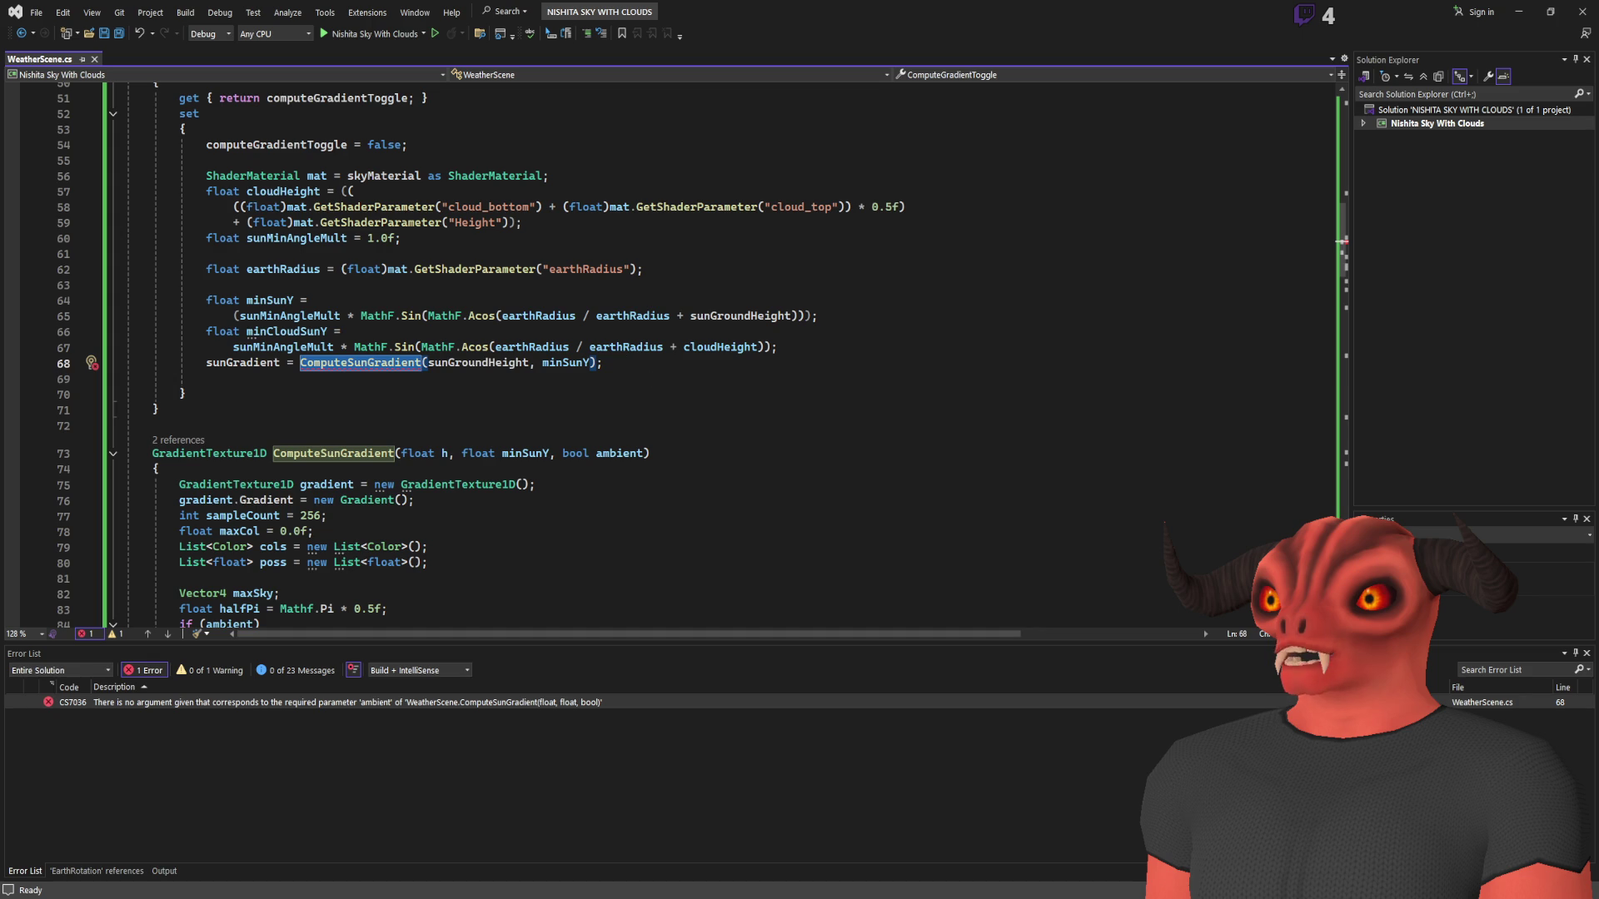
click(185, 394)
- Open NishitaSky.gd in Godot and copy the ComputeSunGradient method name
key(alt+Tab)
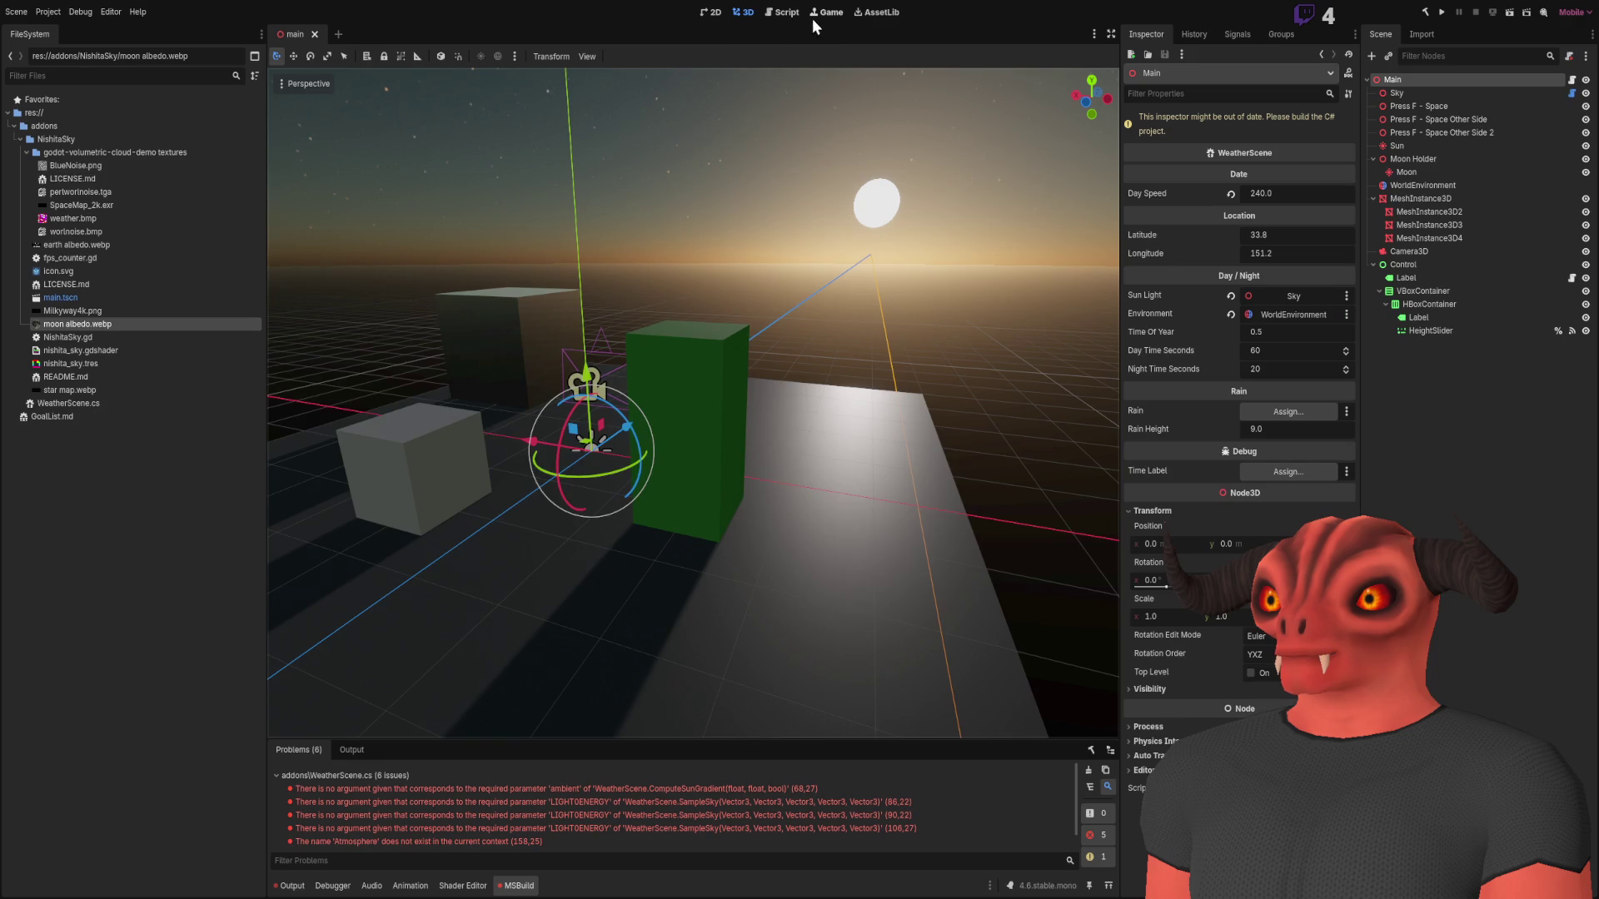
click(783, 12)
scroll(717, 375, up, 10)
key(alt+Tab)
double_click(383, 376)
key(ctrl+c)
- Search NishitaSky.gd for compute_sun_gradient and inspect its signature
key(alt+Tab)
click(639, 370)
key(ctrl+f)
key(ctrl+v)
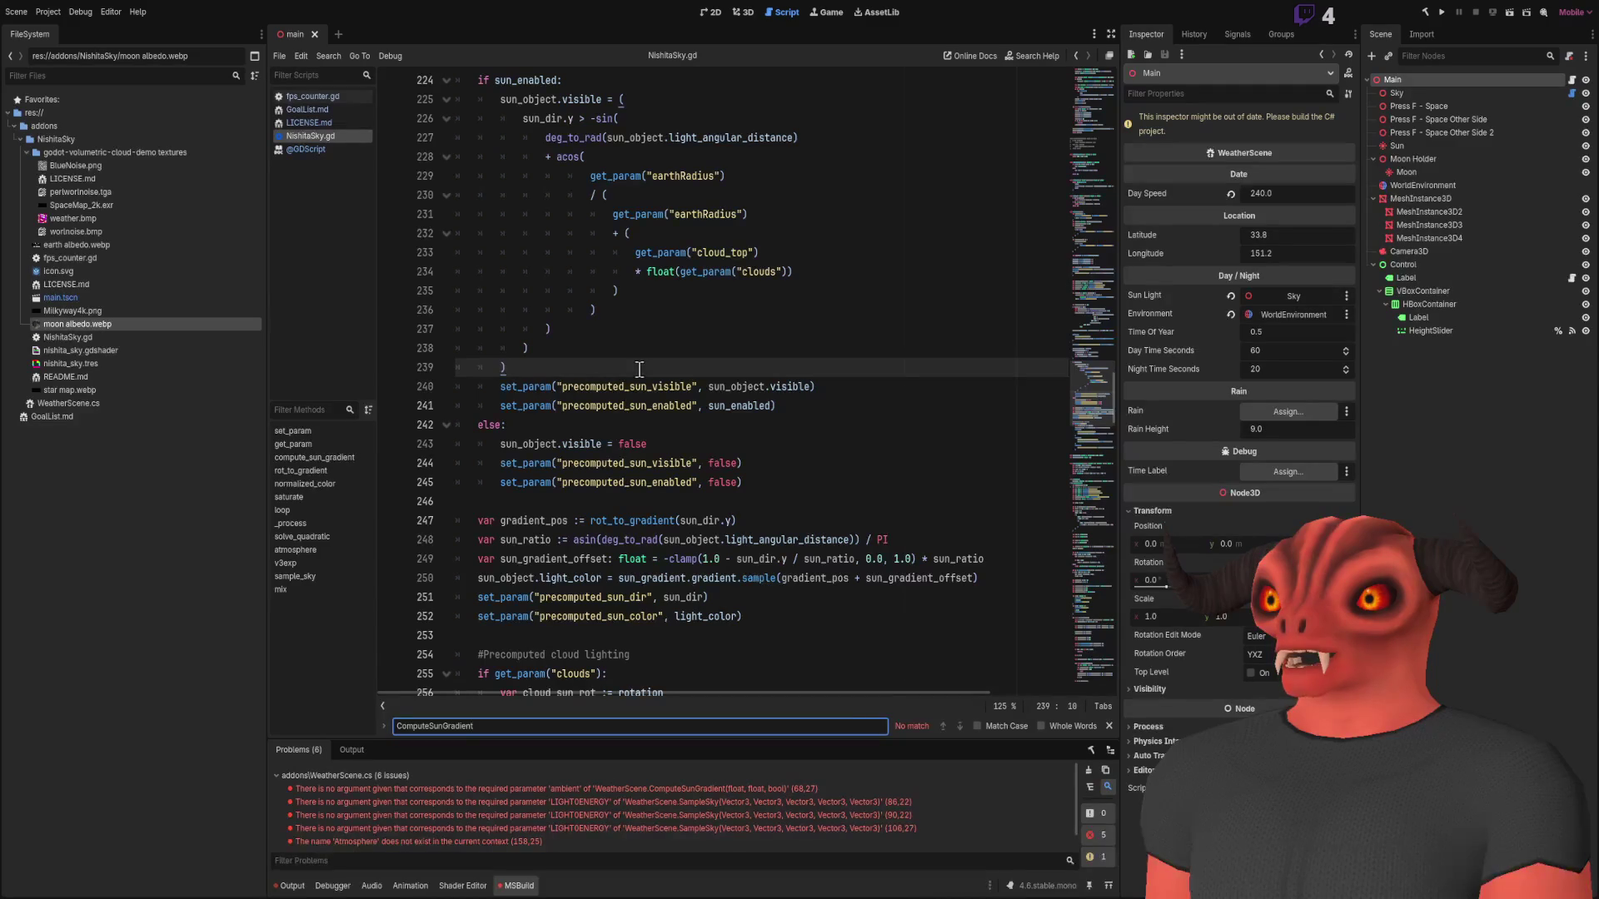
key(alt+Tab)
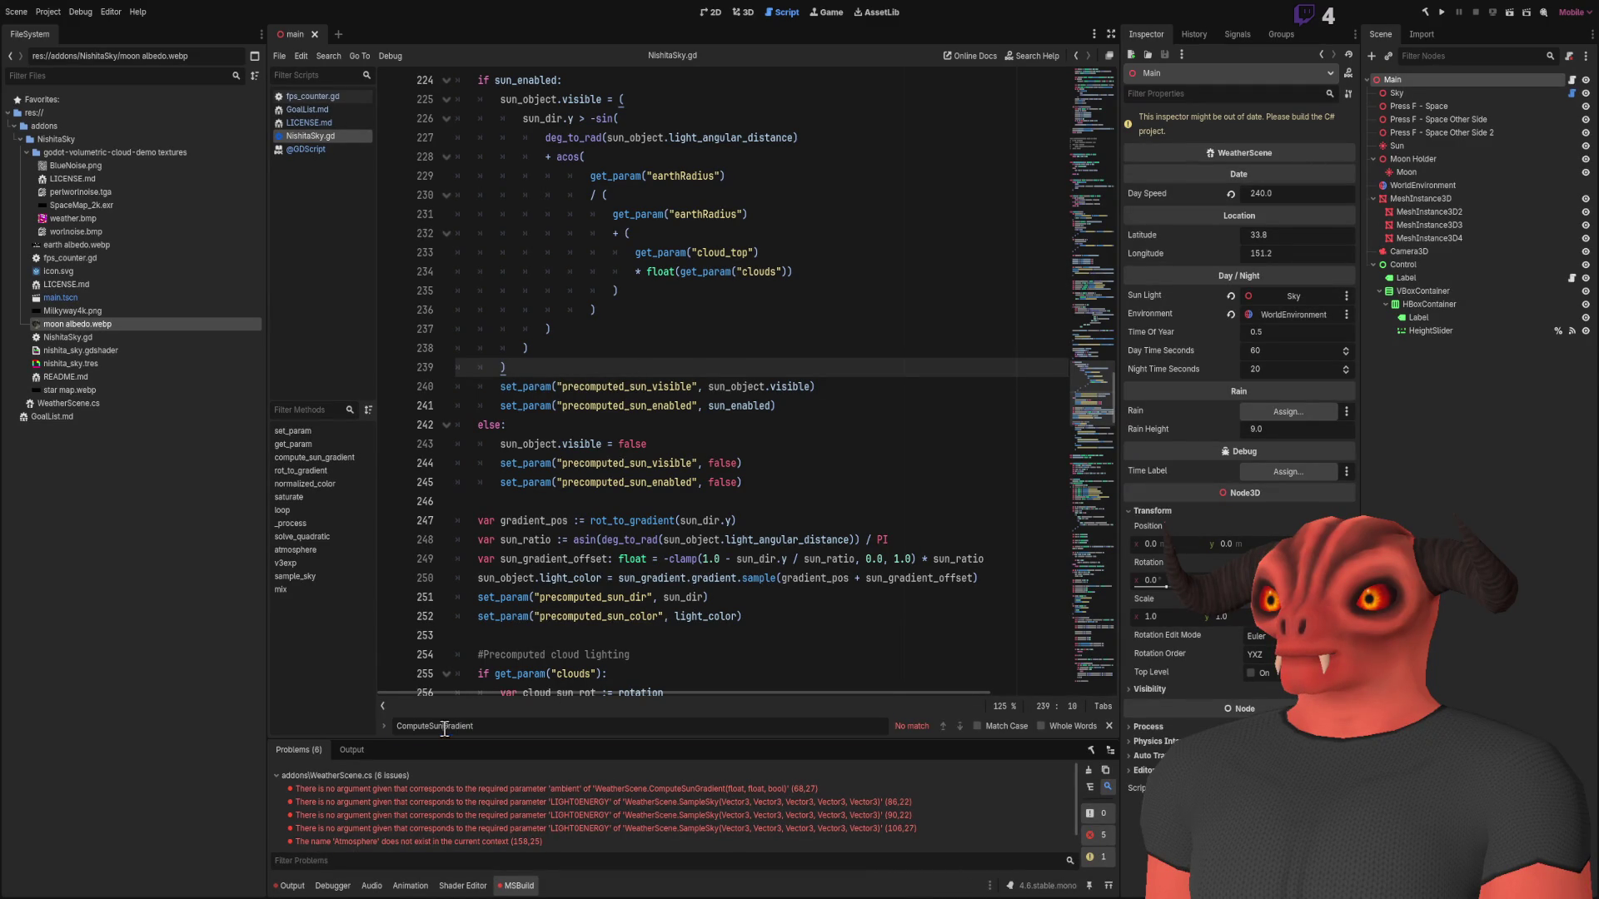
text(_Sun)
text(_)
key(Return)
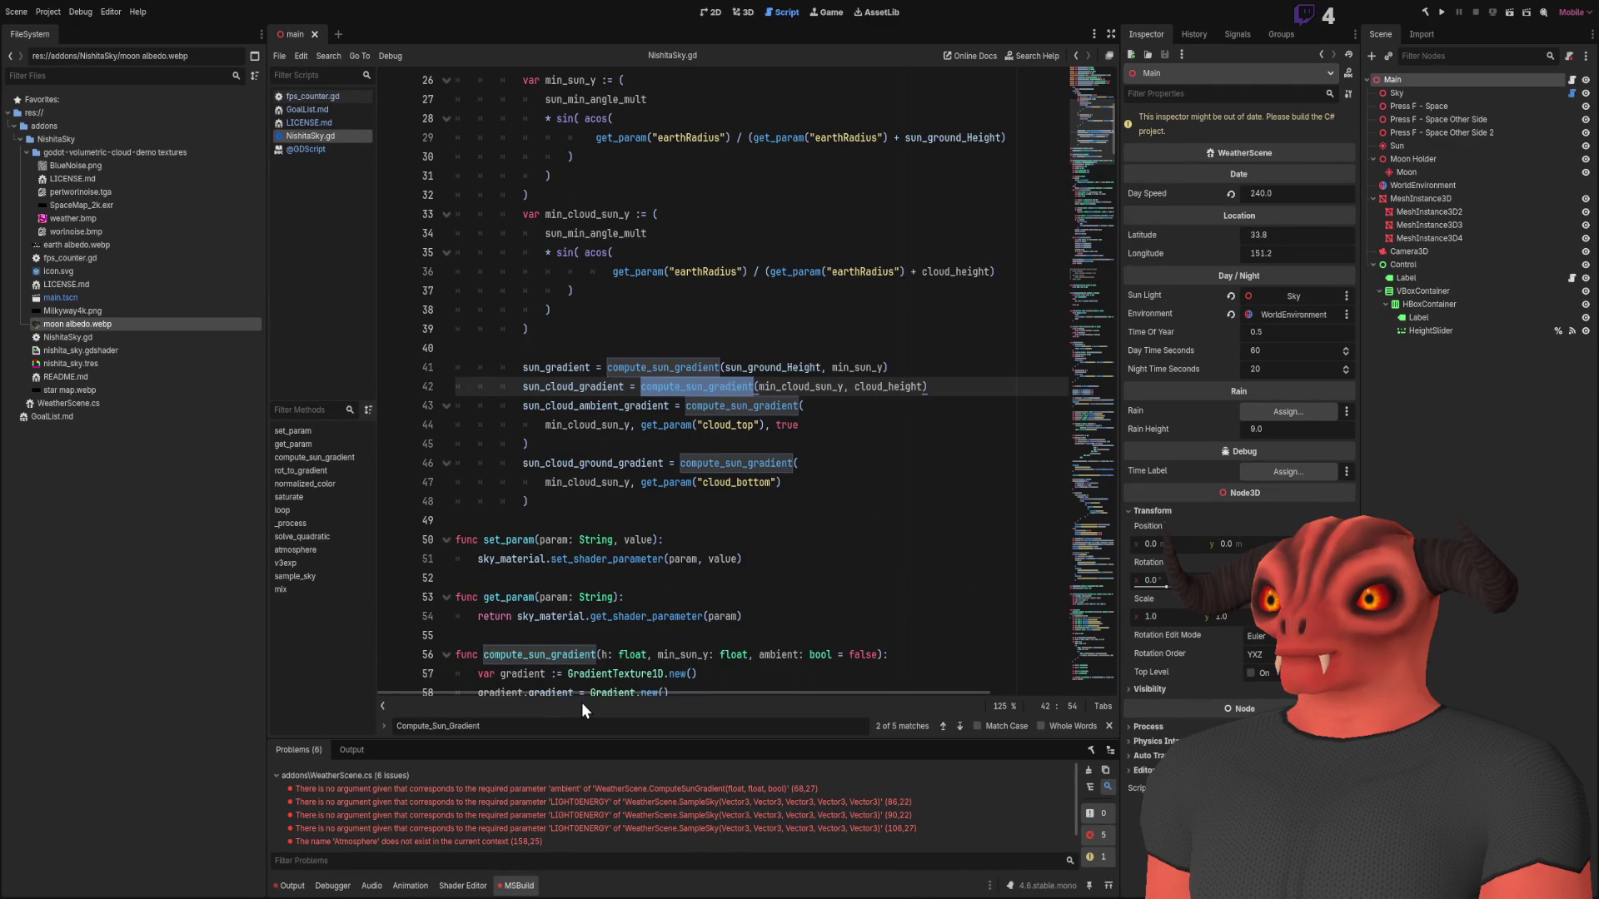
click(606, 654)
scroll(606, 643, down, 5)
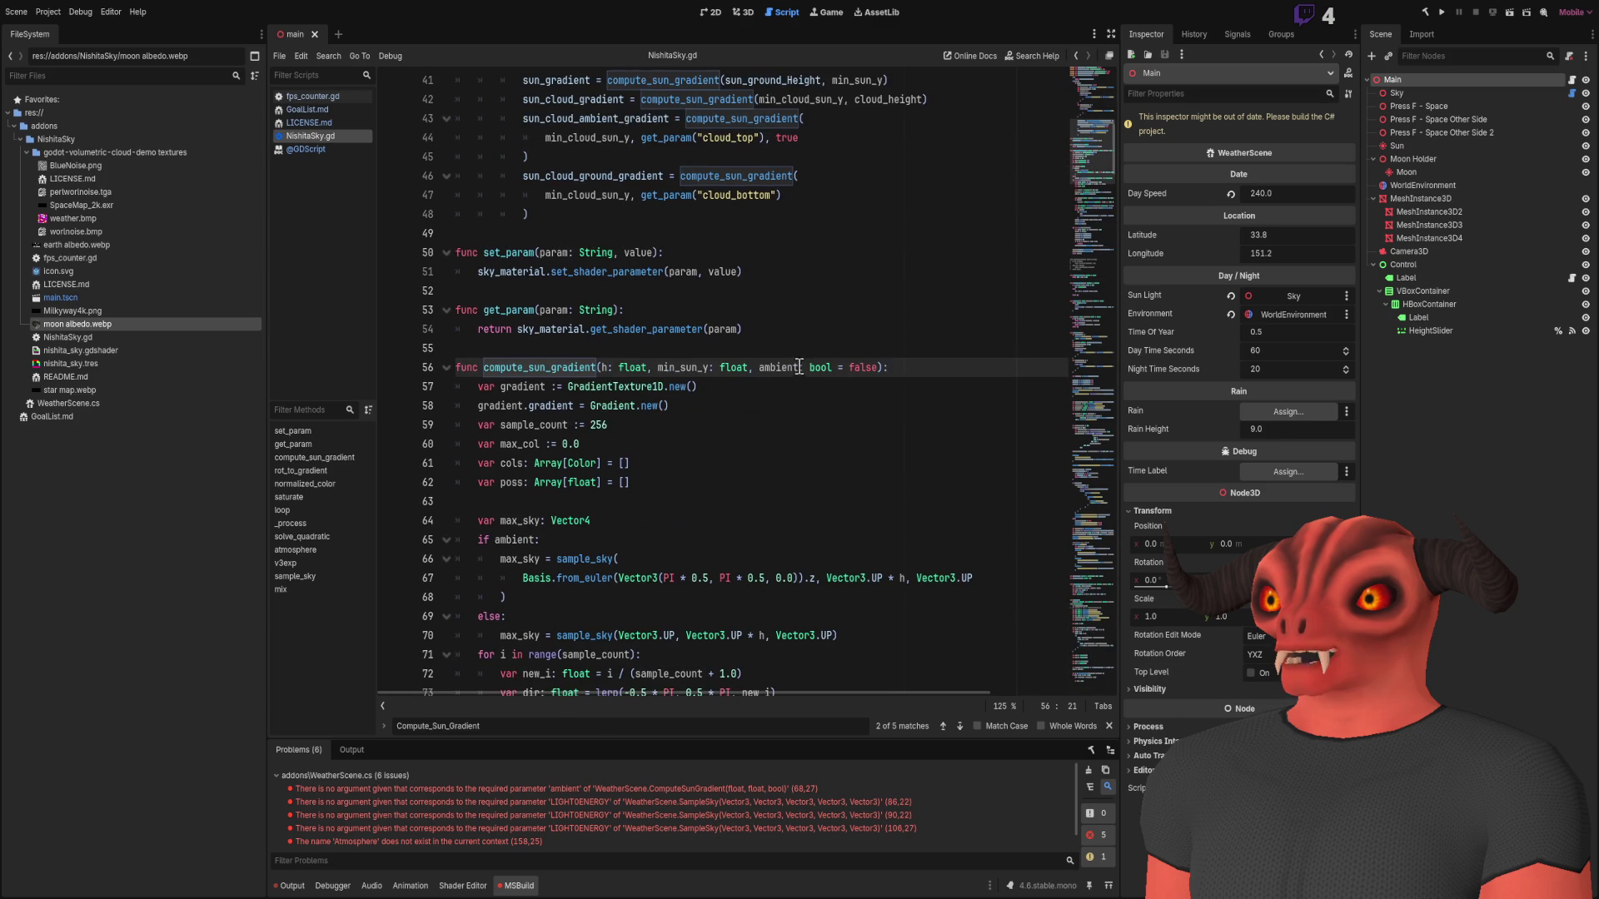
- Default the ambient parameter to false, save WeatherScene.cs, and rebuild
key(alt+Tab)
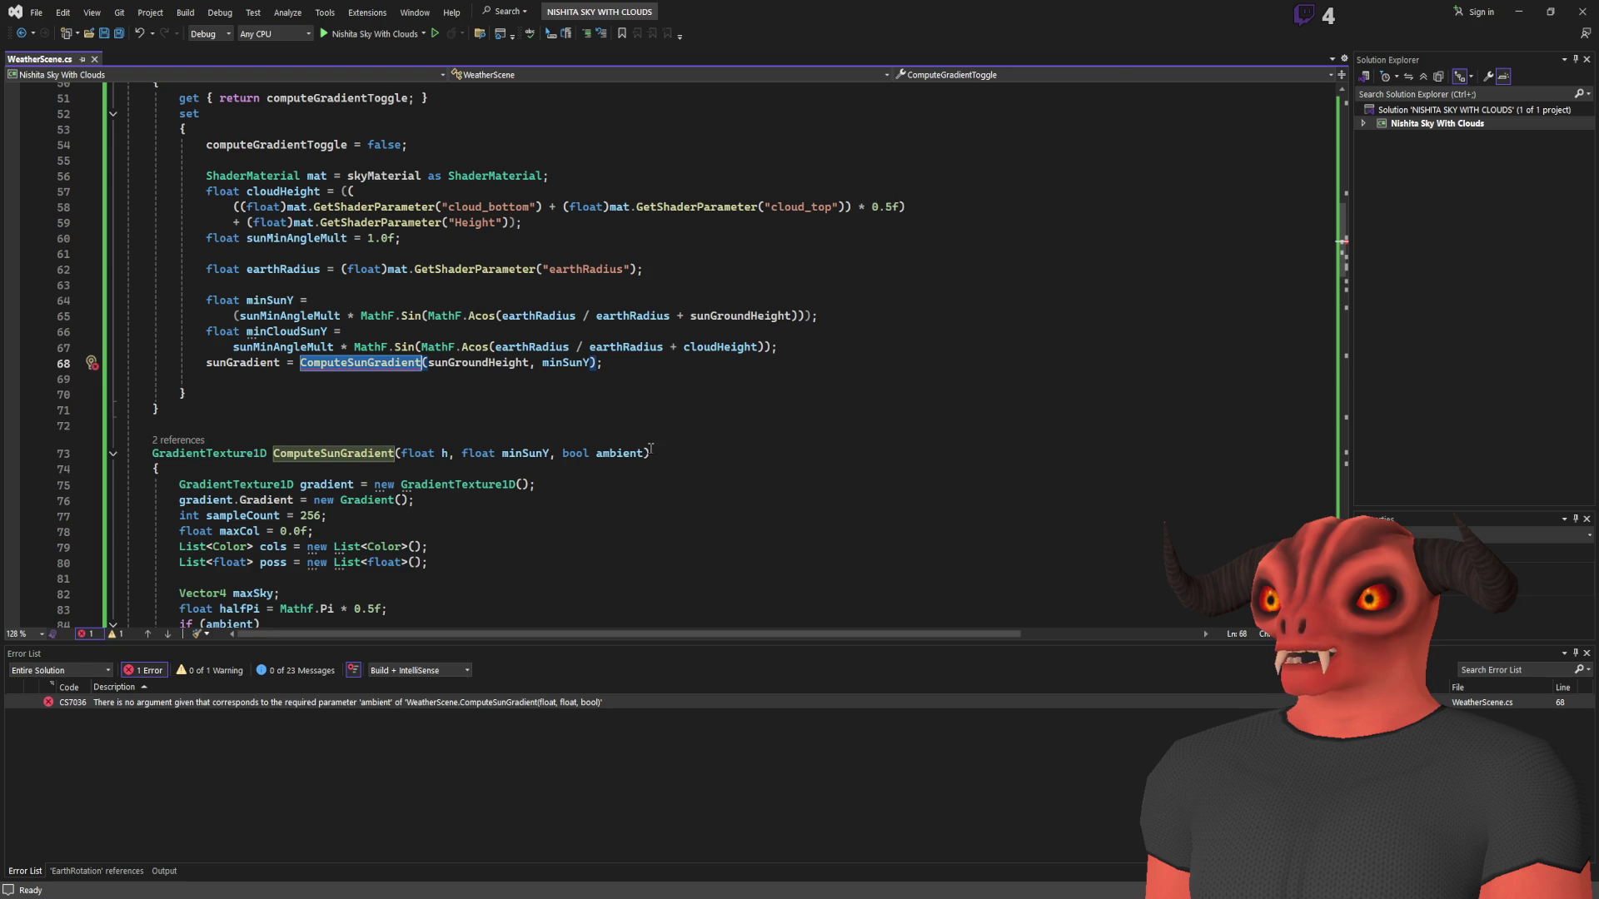
click(647, 453)
text(= fa)
key(ctrl+s)
key(Up)
key(Up)
key(Up)
scroll(416, 250, down, 6)
key(ctrl+shift+b)
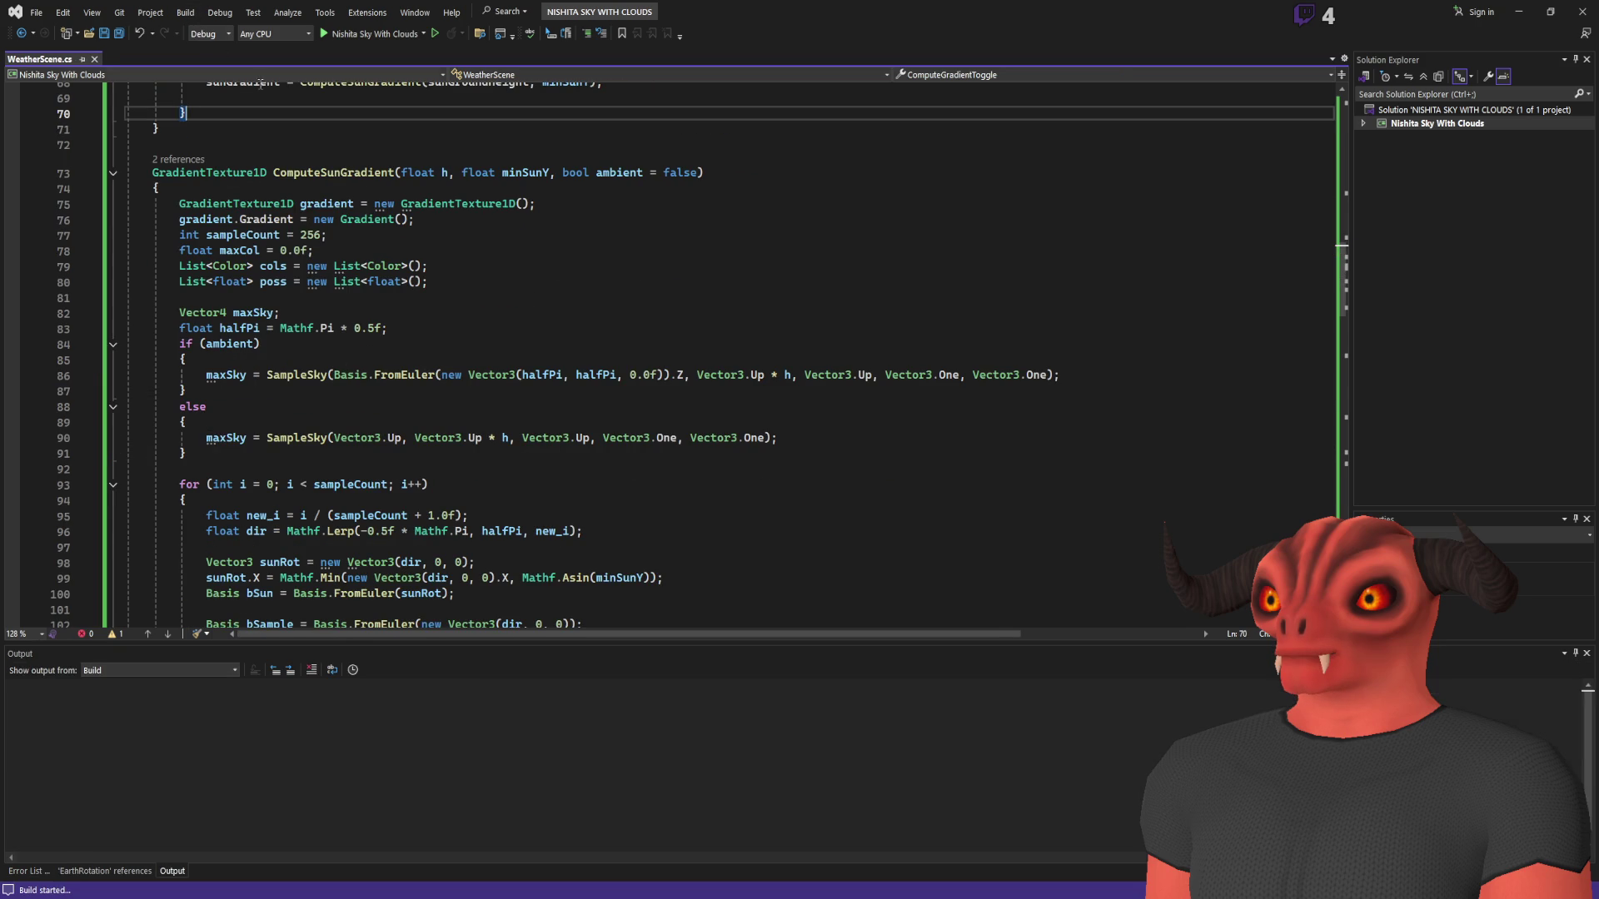
key(alt+Tab)
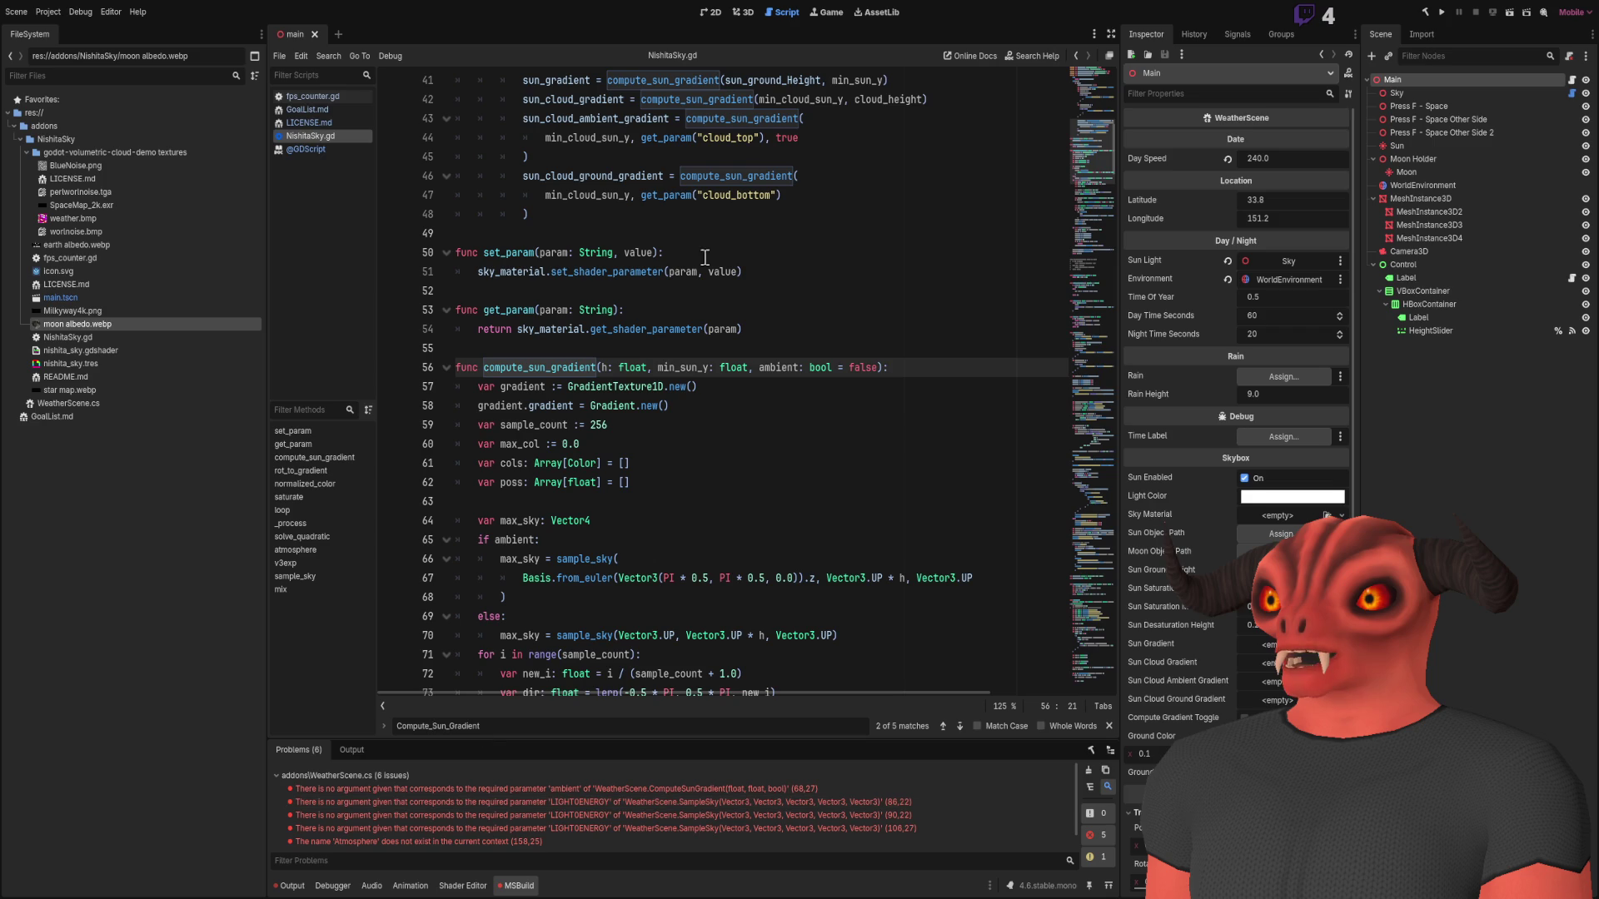
- Run the project from the 3D view and lower the in-game Height slider slightly
click(741, 12)
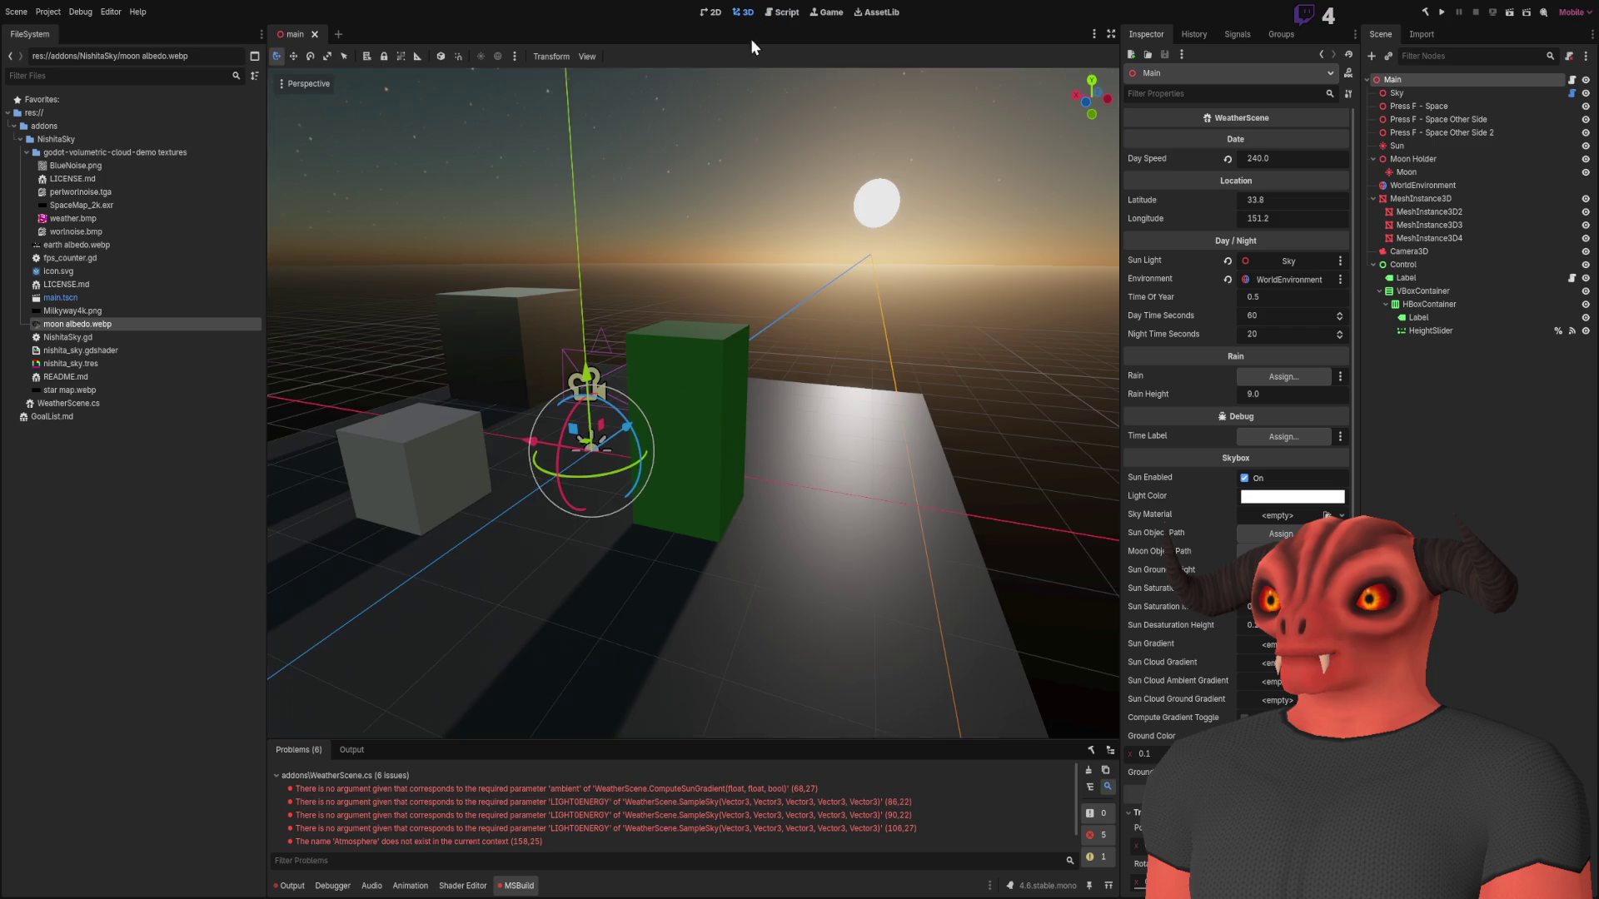
click(1443, 12)
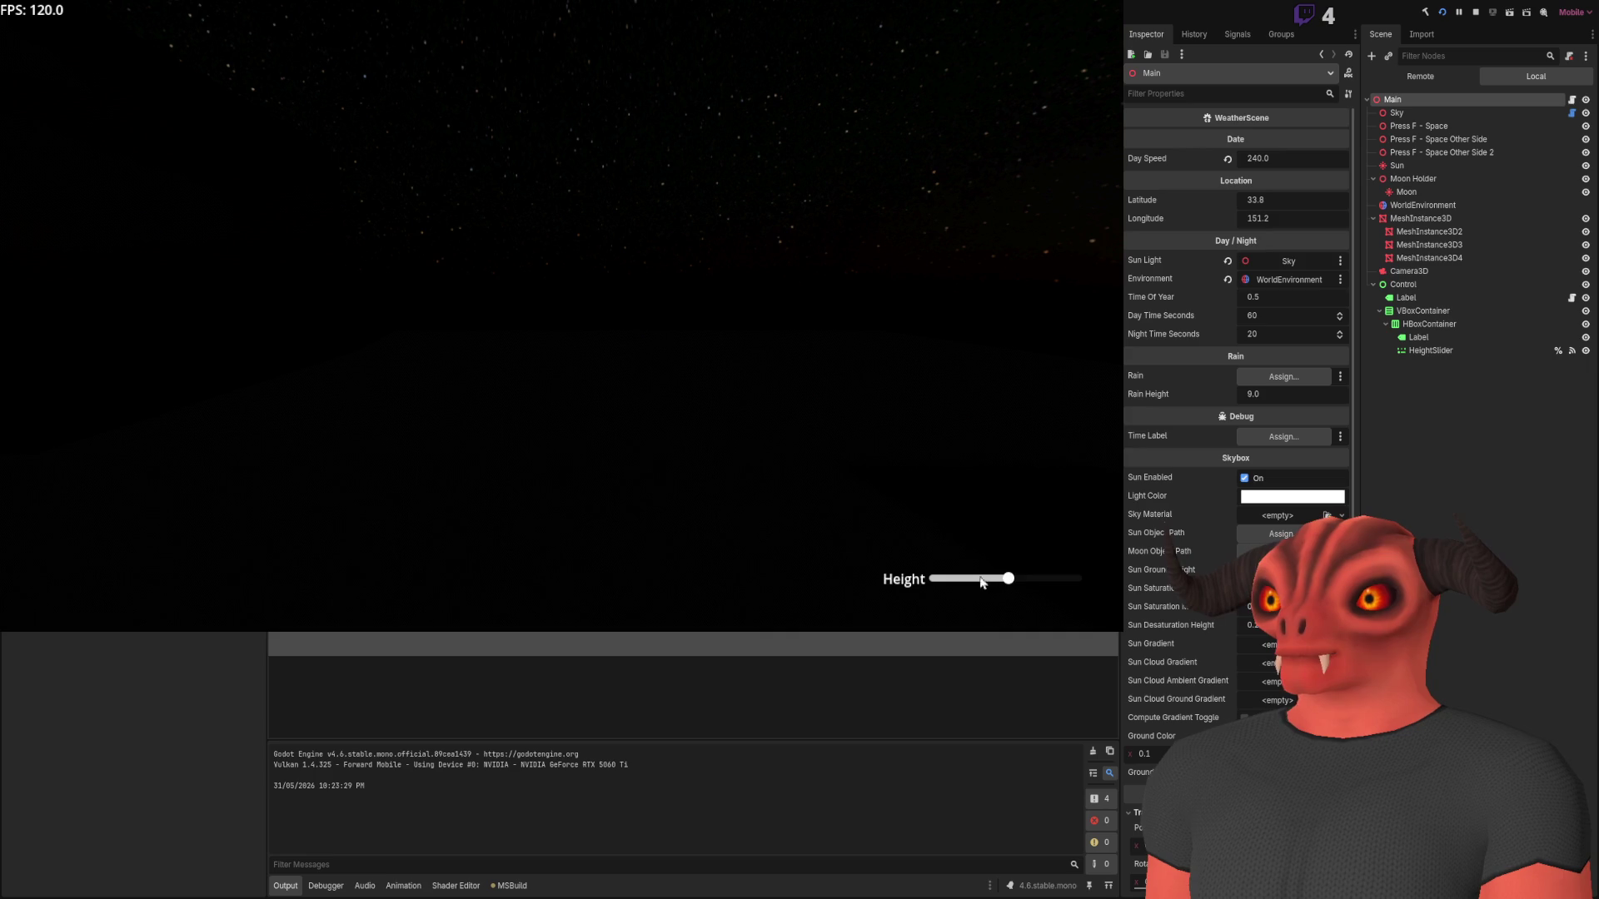
mouse_move(1007, 577)
mouse_down()
mouse_move(984, 574)
mouse_move(1004, 578)
mouse_up()
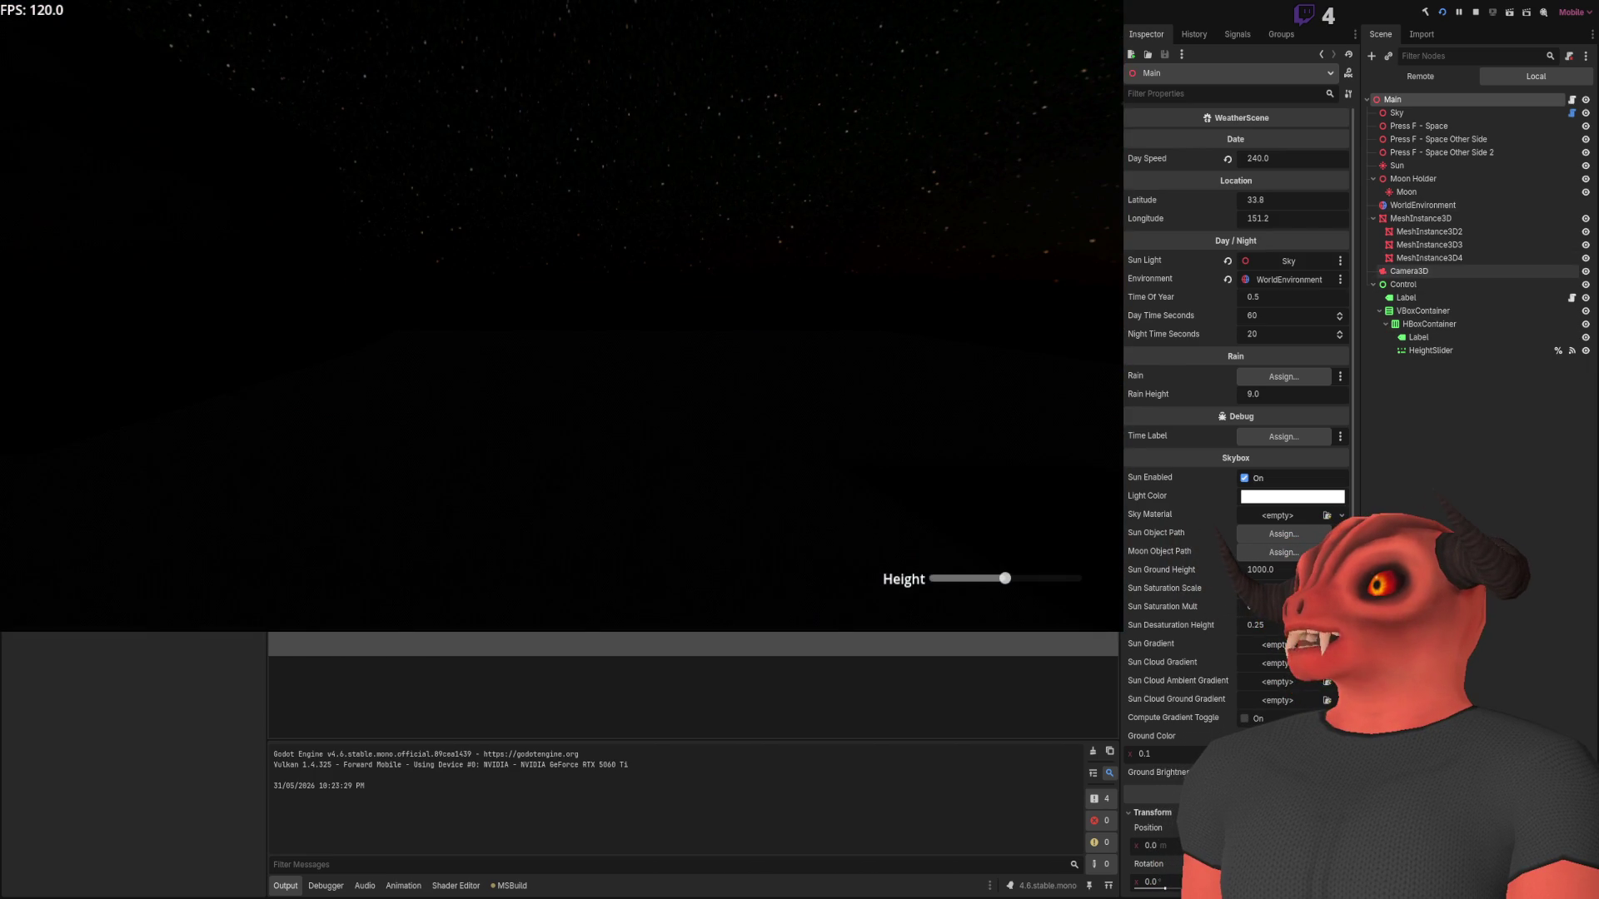
- Widen Camera3D's field of view to 122.5 degrees
click(1420, 271)
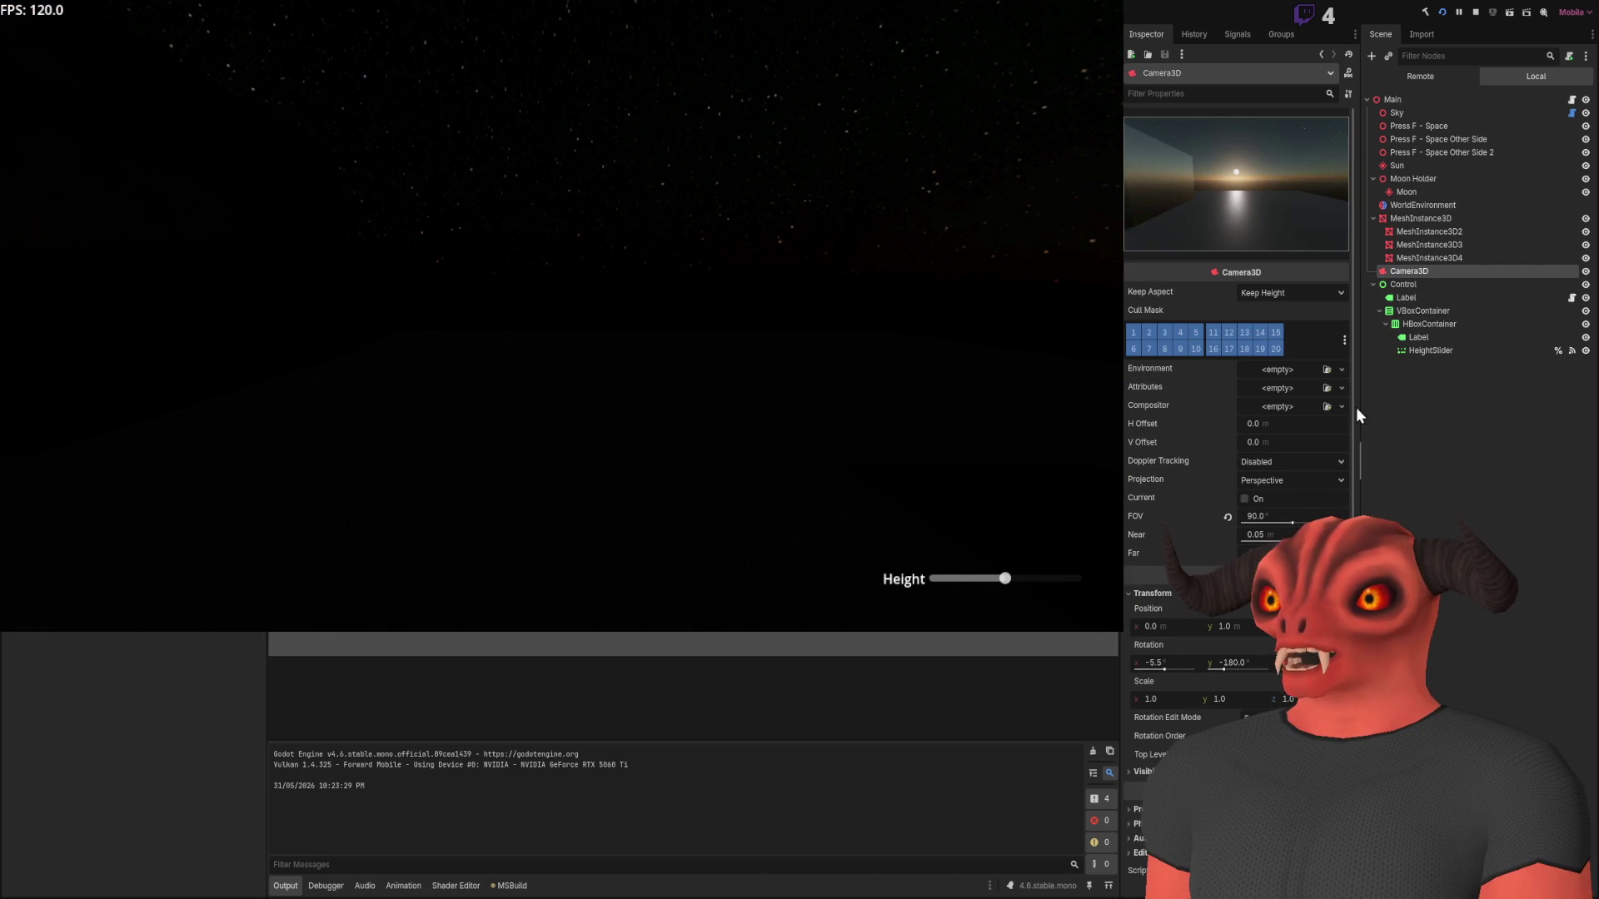
mouse_move(1292, 530)
mouse_down()
mouse_move(1347, 525)
mouse_move(1277, 518)
mouse_move(1310, 521)
mouse_up()
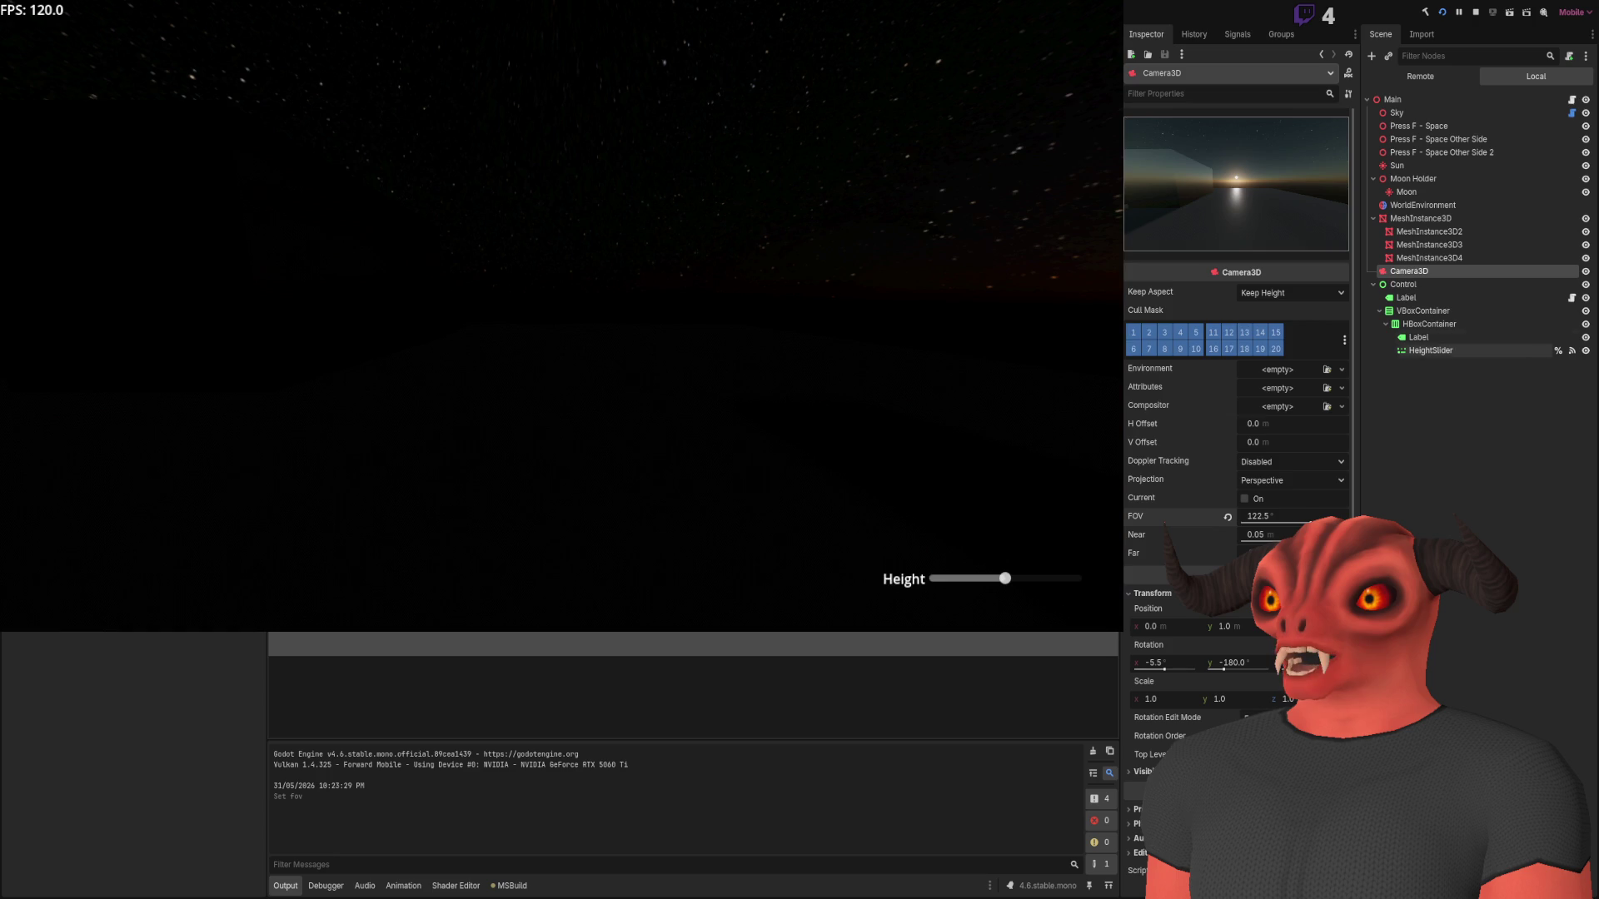
click(1407, 100)
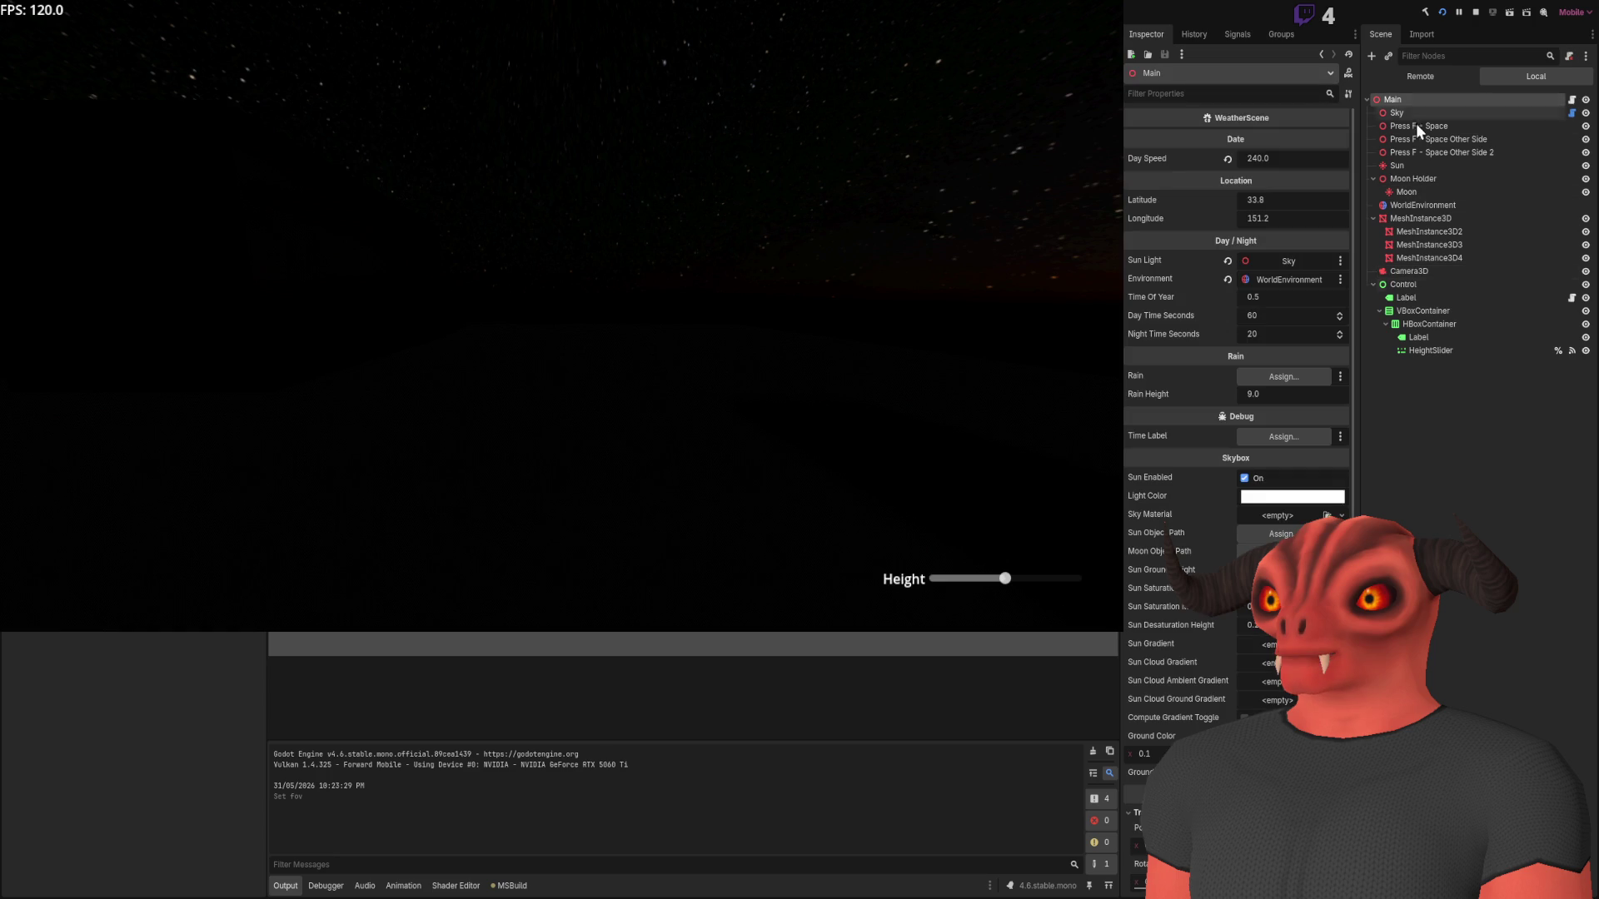
- Set the live Main node's Latitude to 23.38 and Day Speed to 24
click(1453, 78)
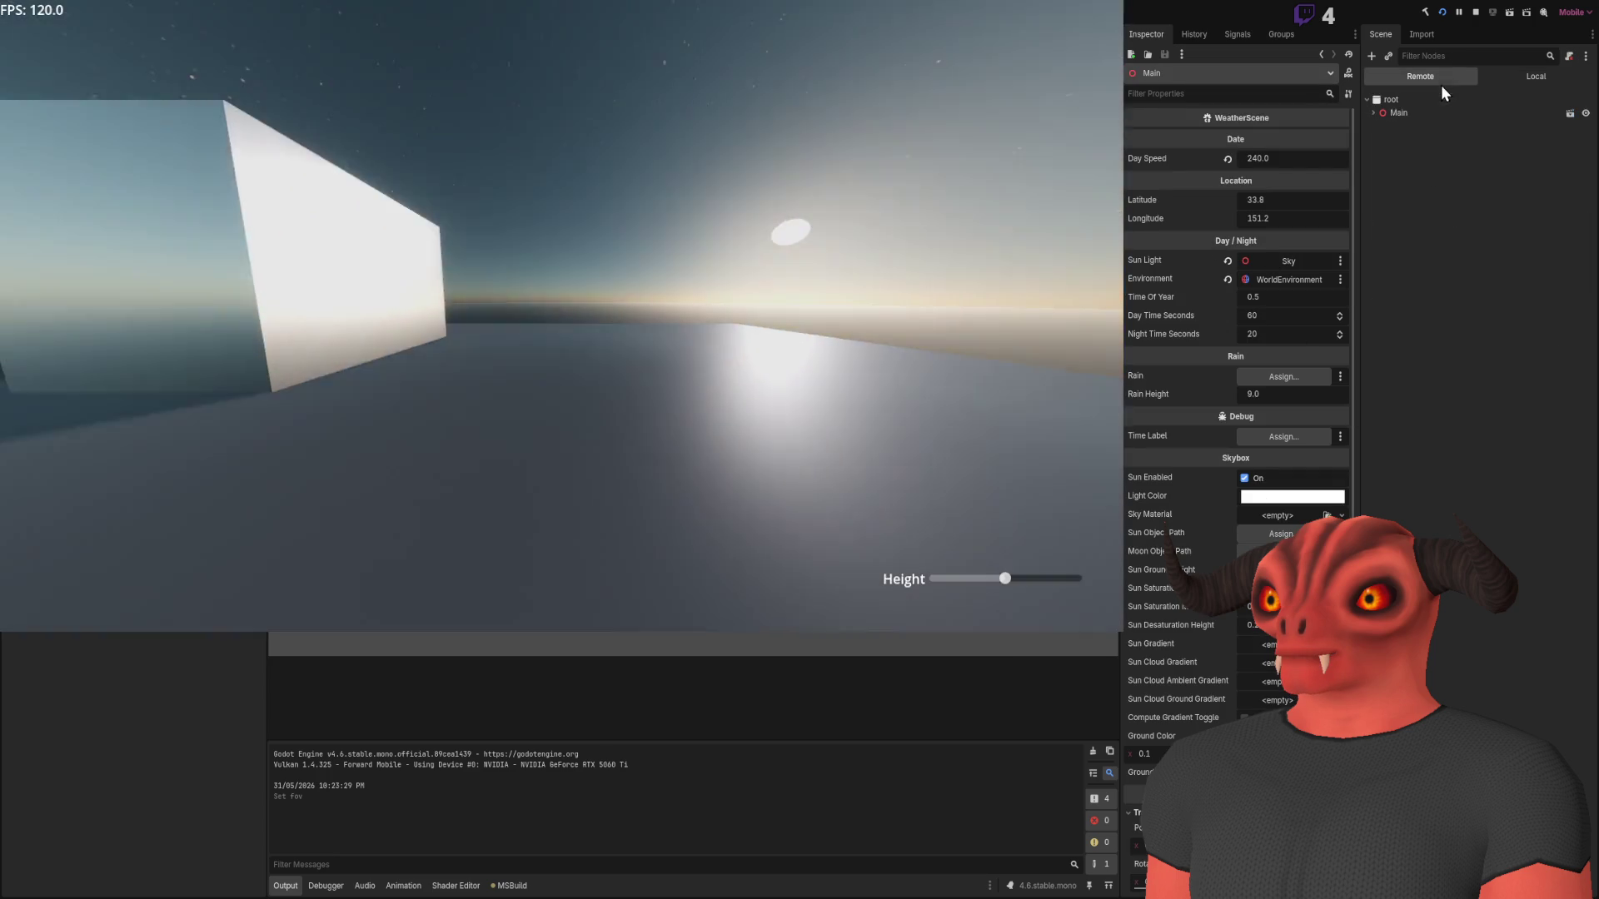
click(1427, 113)
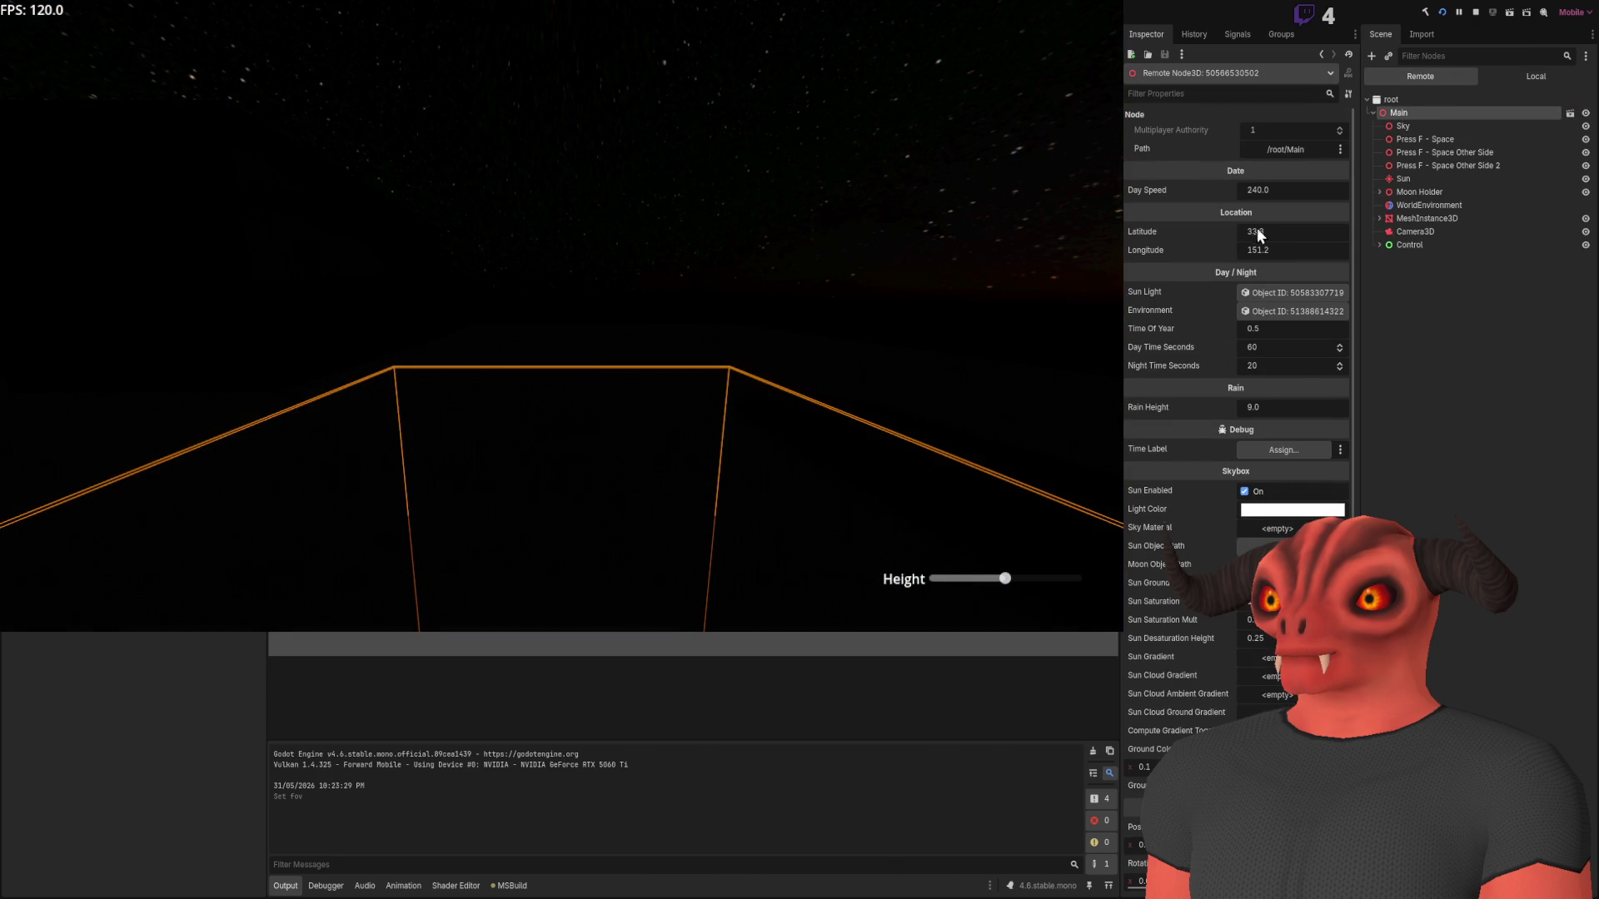
click(1257, 230)
text(50)
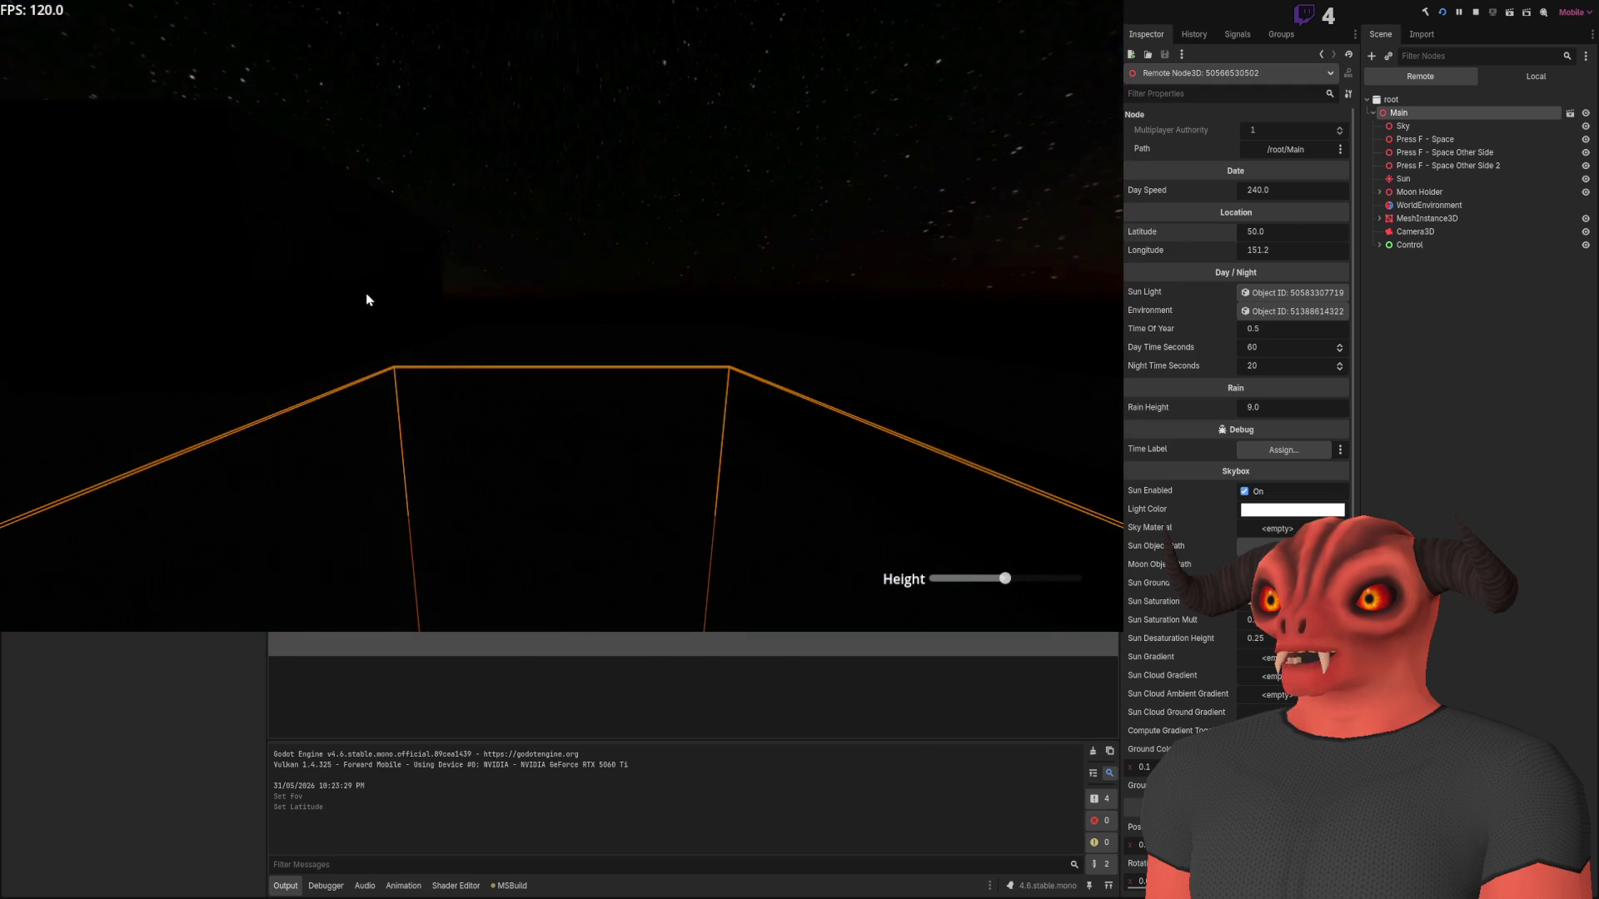
click(1274, 230)
text(10)
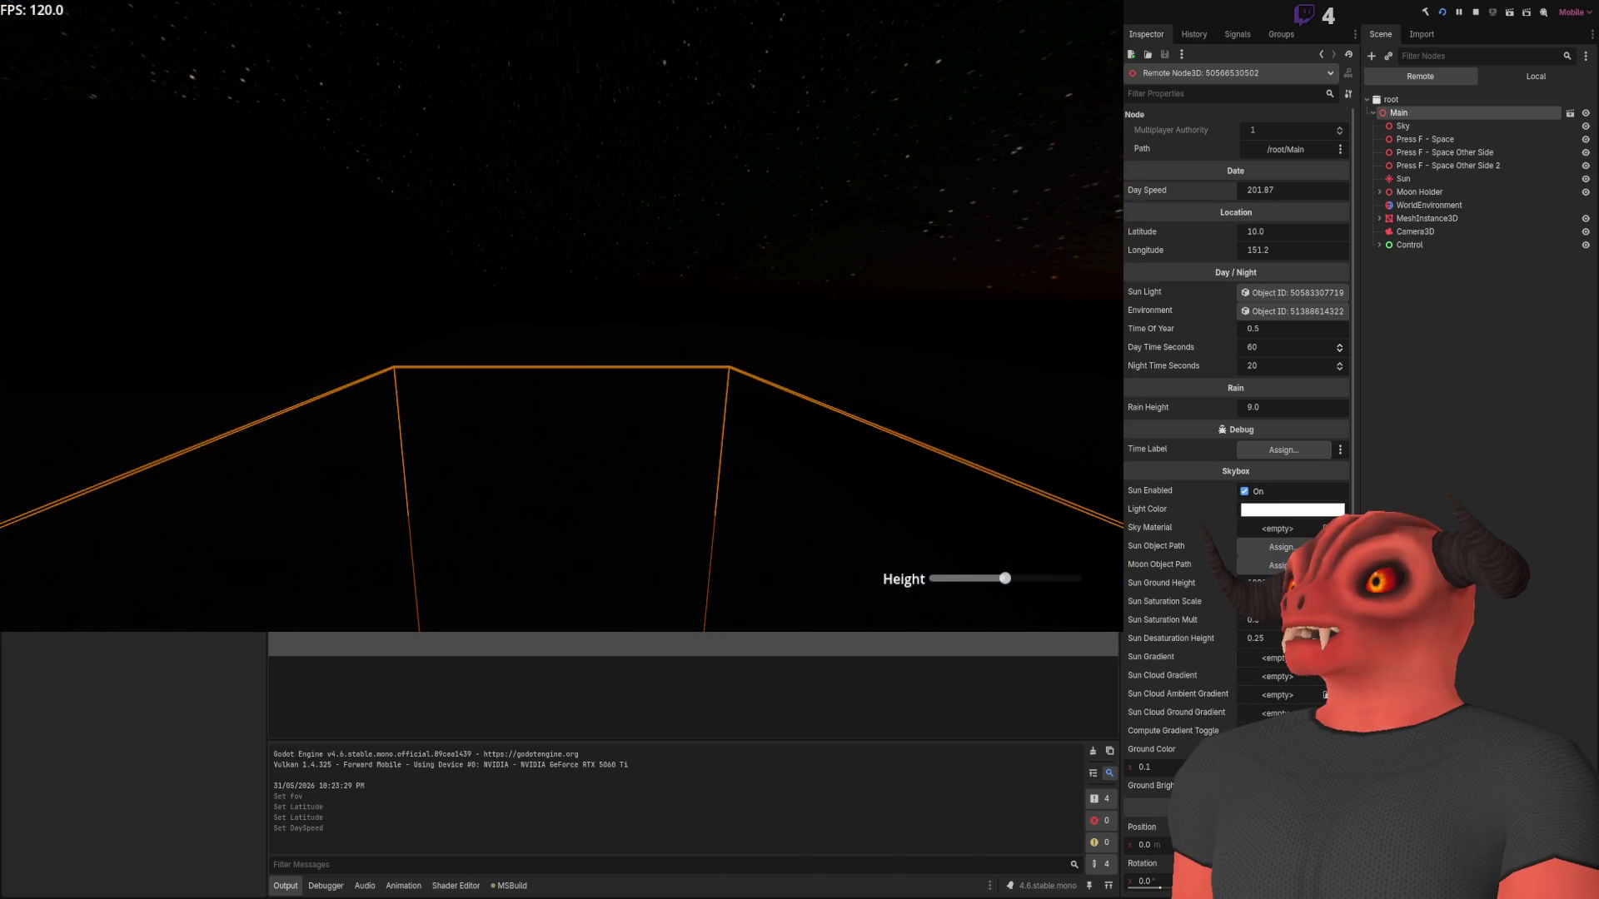
click(1284, 193)
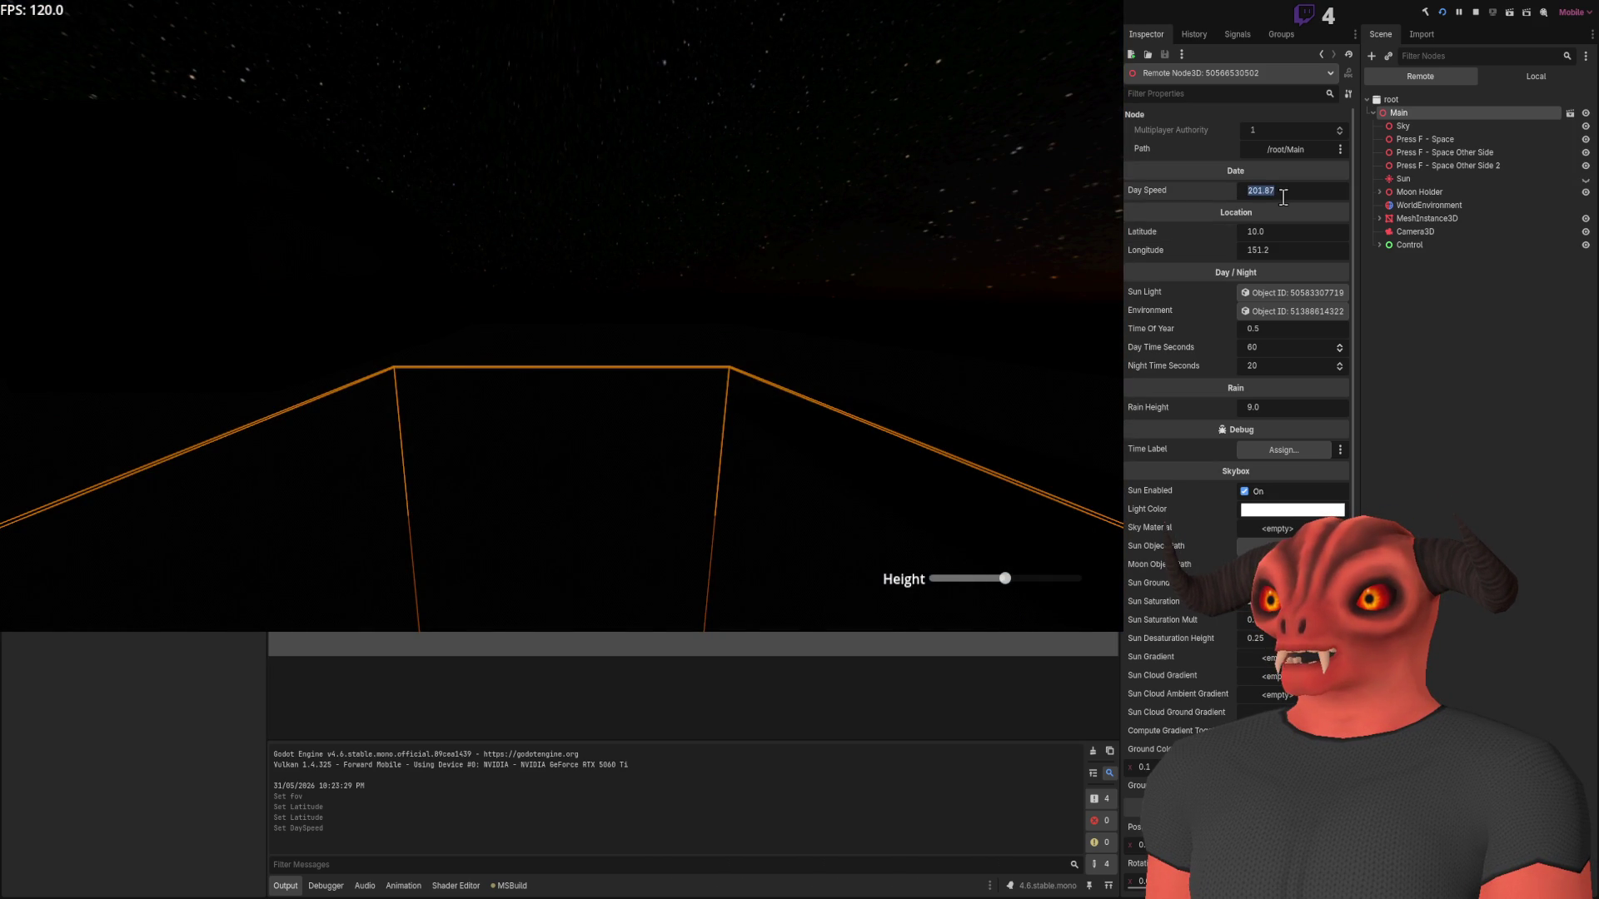
text(24)
key(Return)
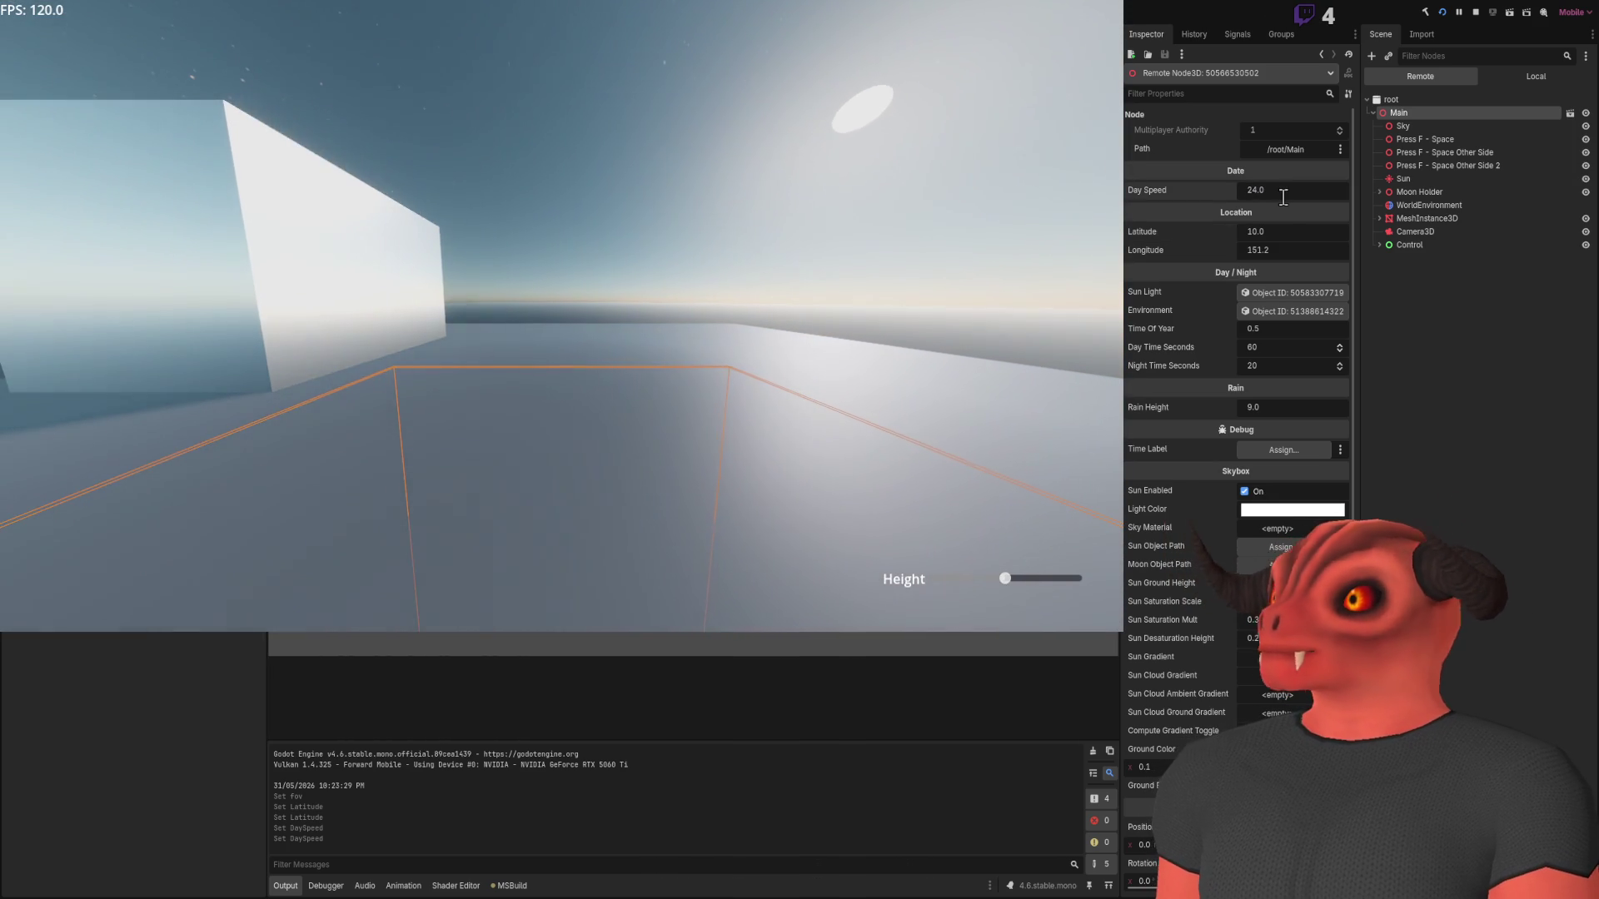
mouse_move(1283, 236)
mouse_down()
mouse_move(1377, 236)
mouse_move(1331, 236)
mouse_move(1362, 235)
mouse_up()
- Toggle Sun Enabled off and on, inspect the Sky node, then stop the game
click(1244, 491)
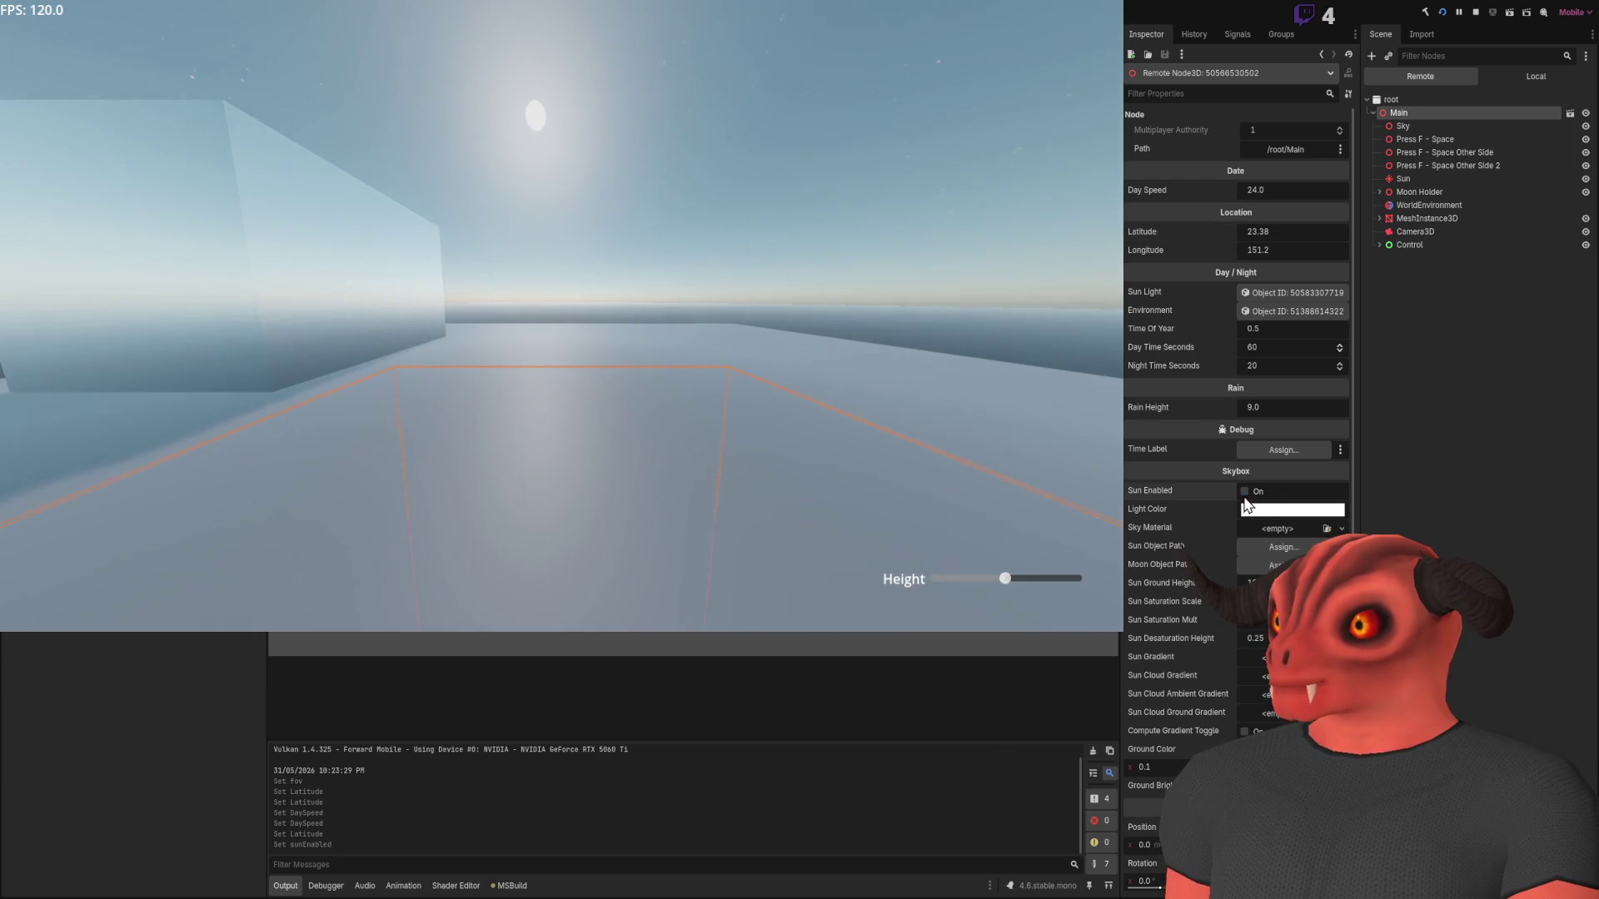
click(1244, 491)
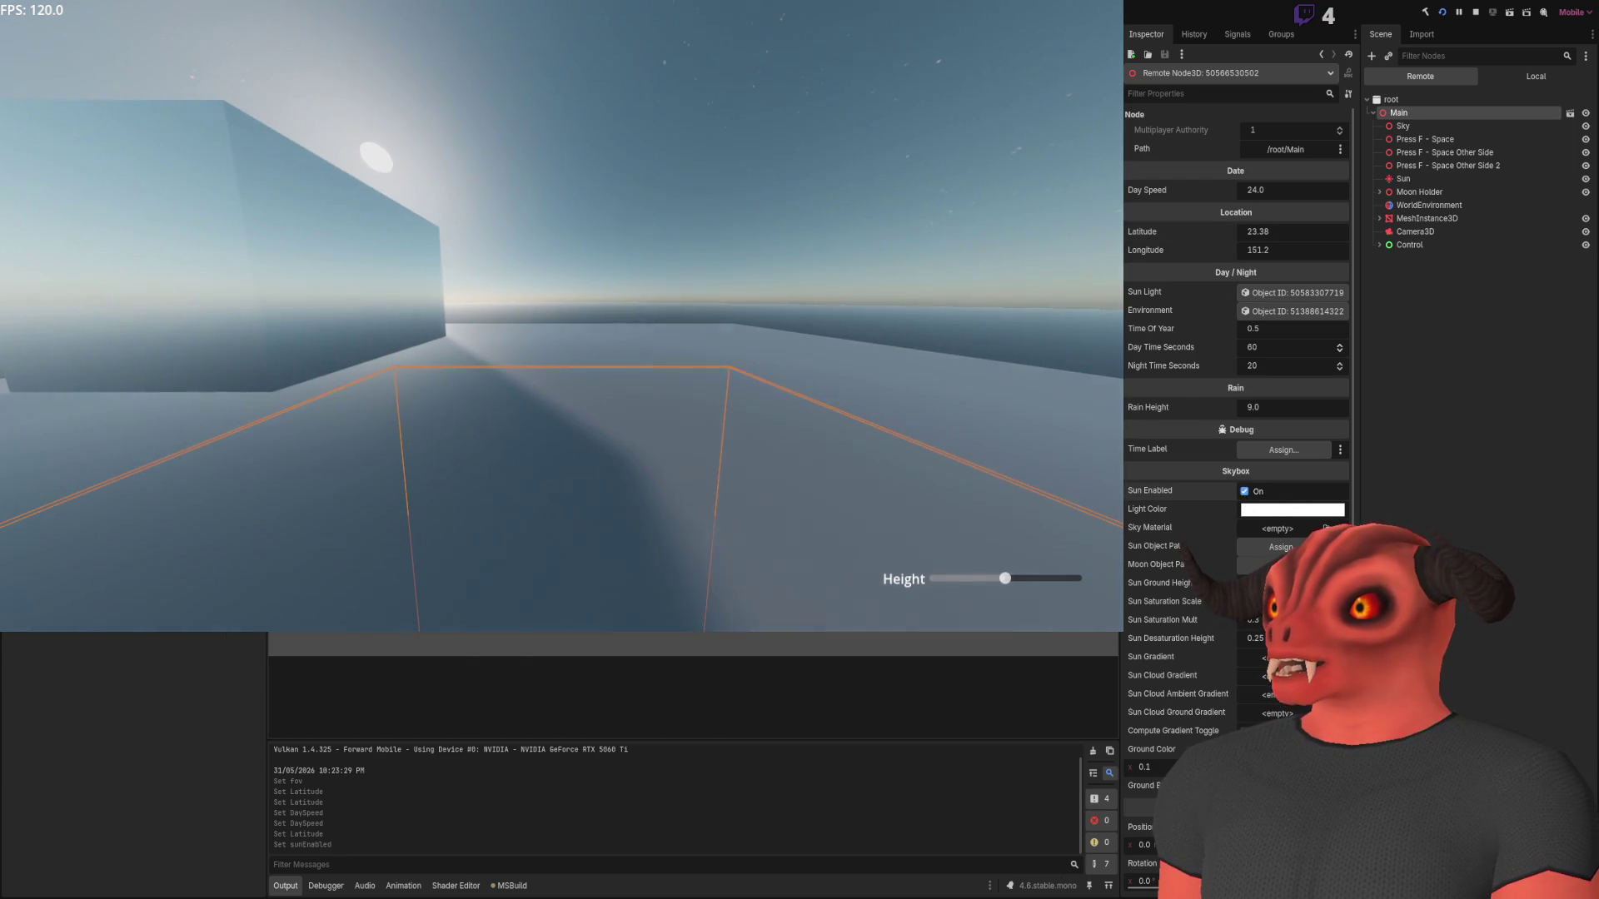
click(1283, 292)
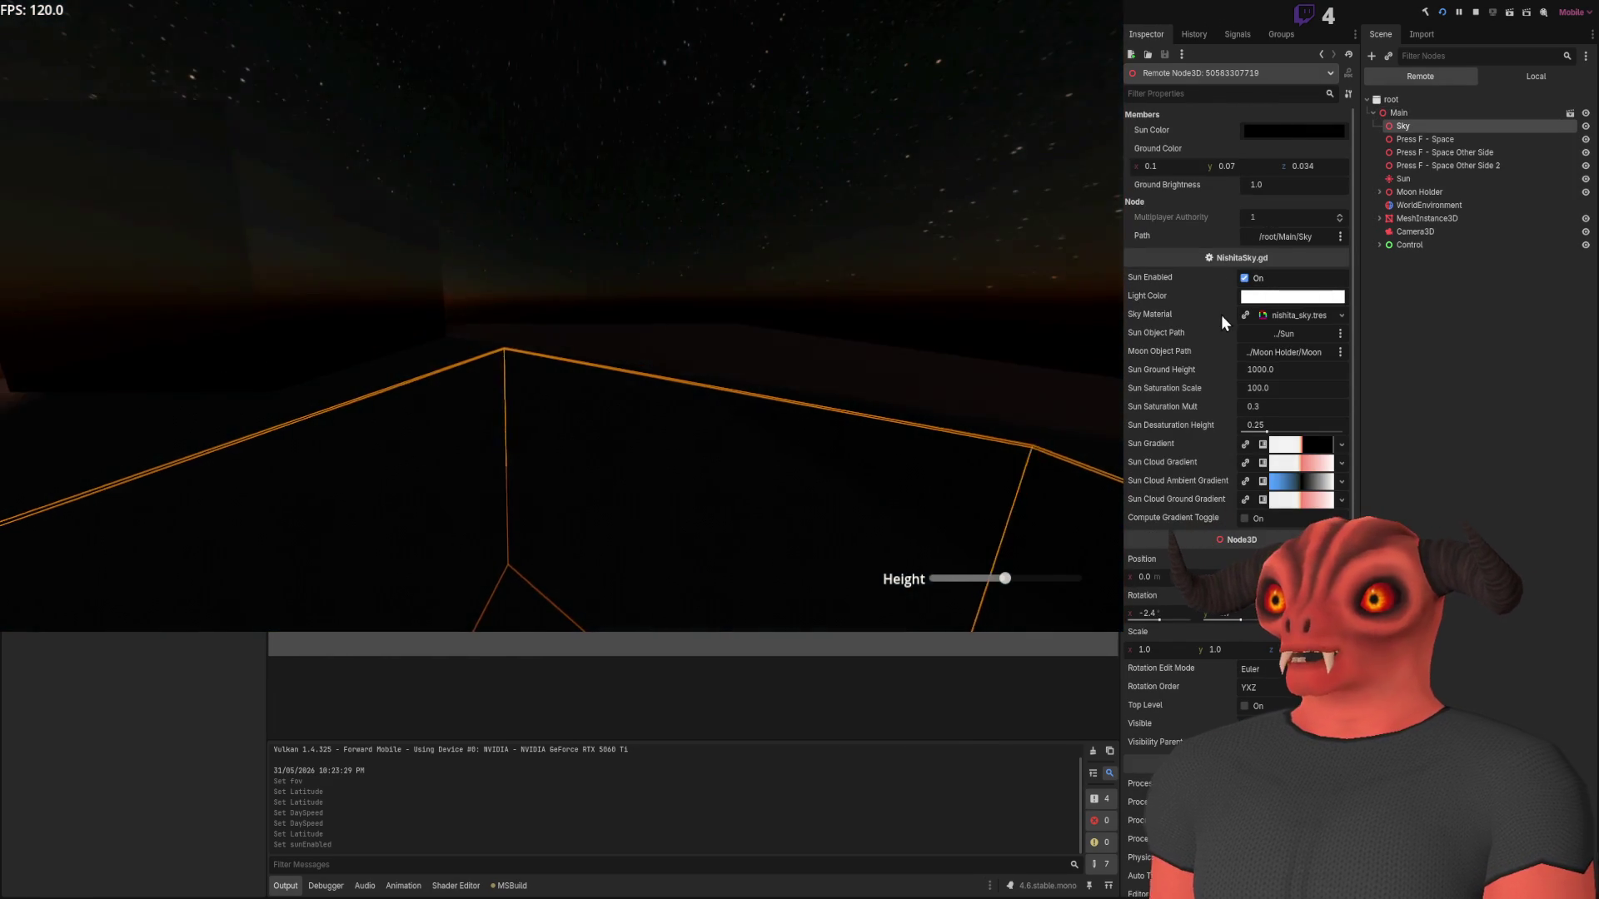
click(1399, 113)
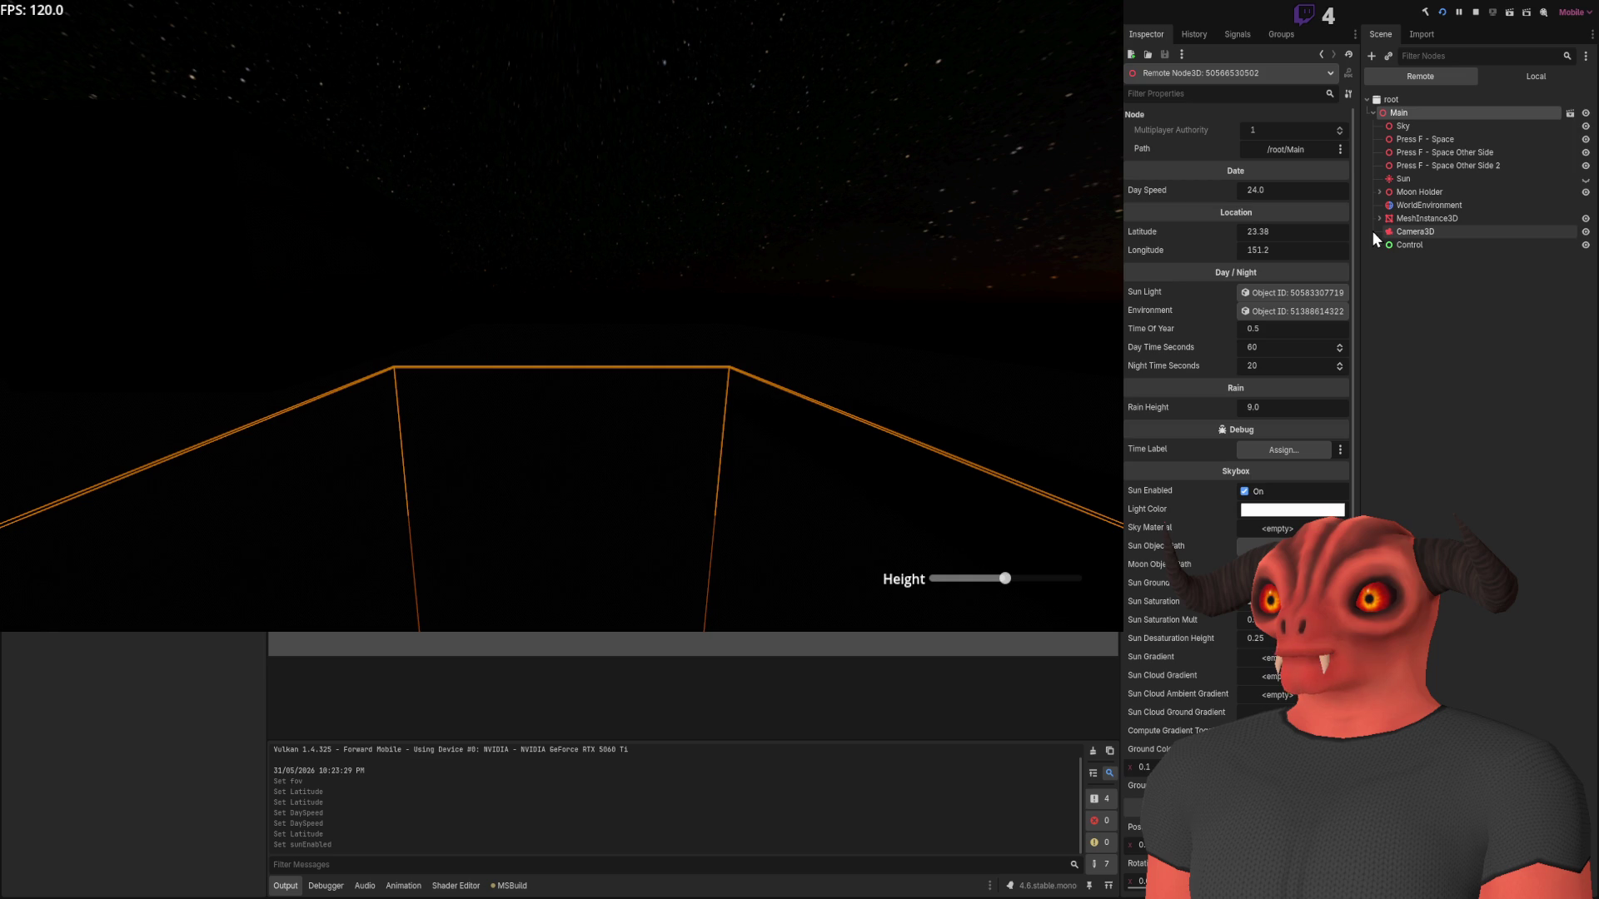
click(1478, 10)
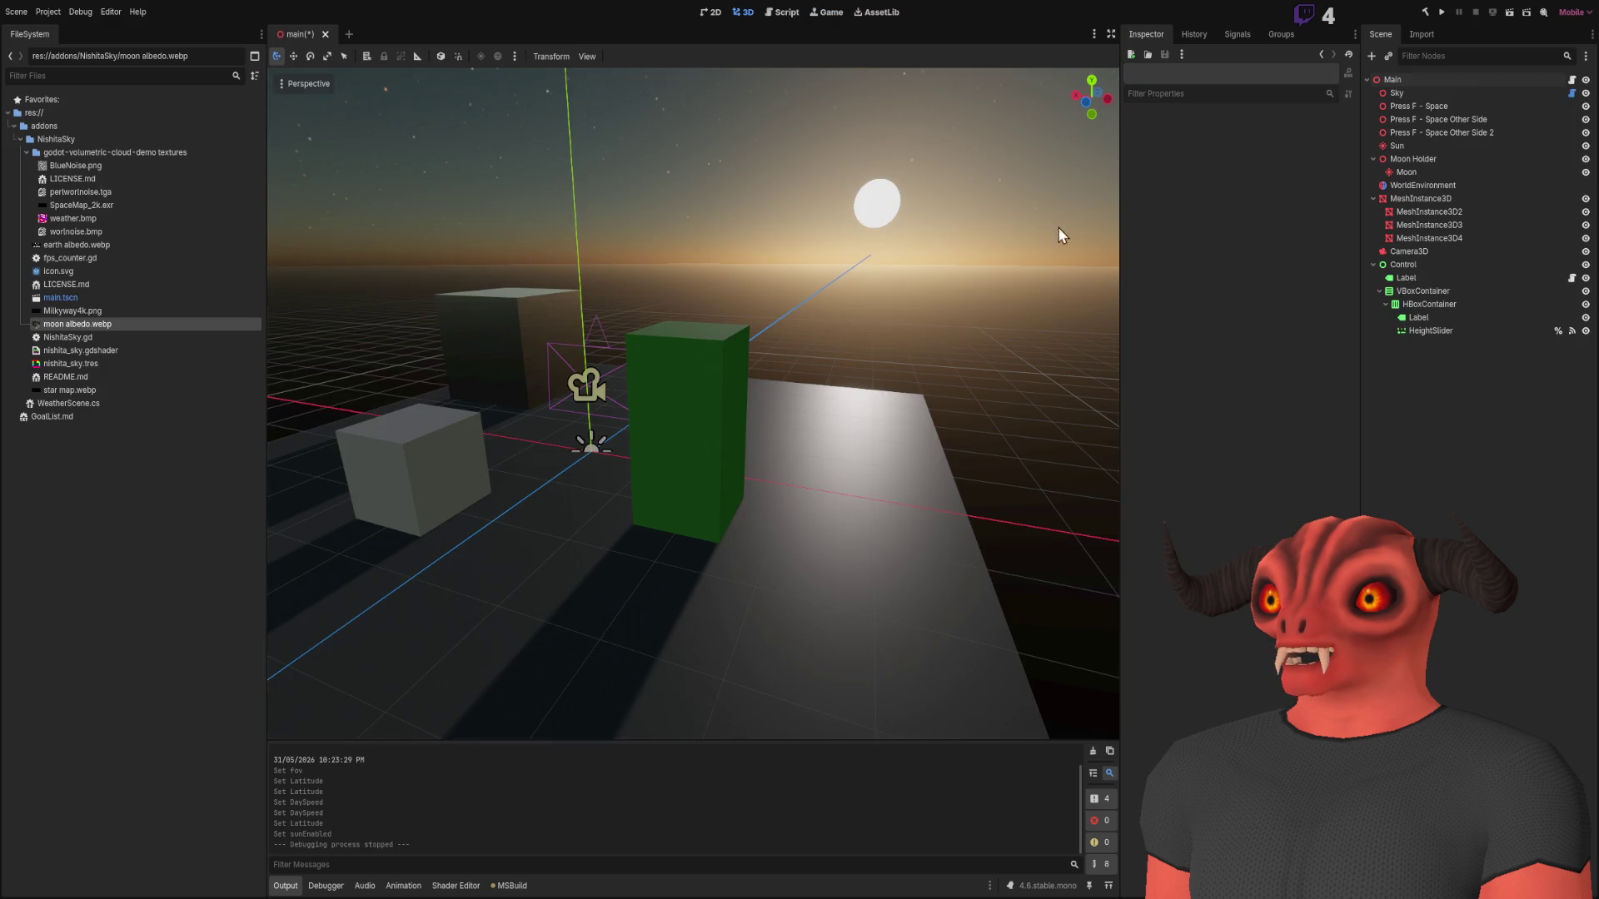
scroll(855, 321, up, 3)
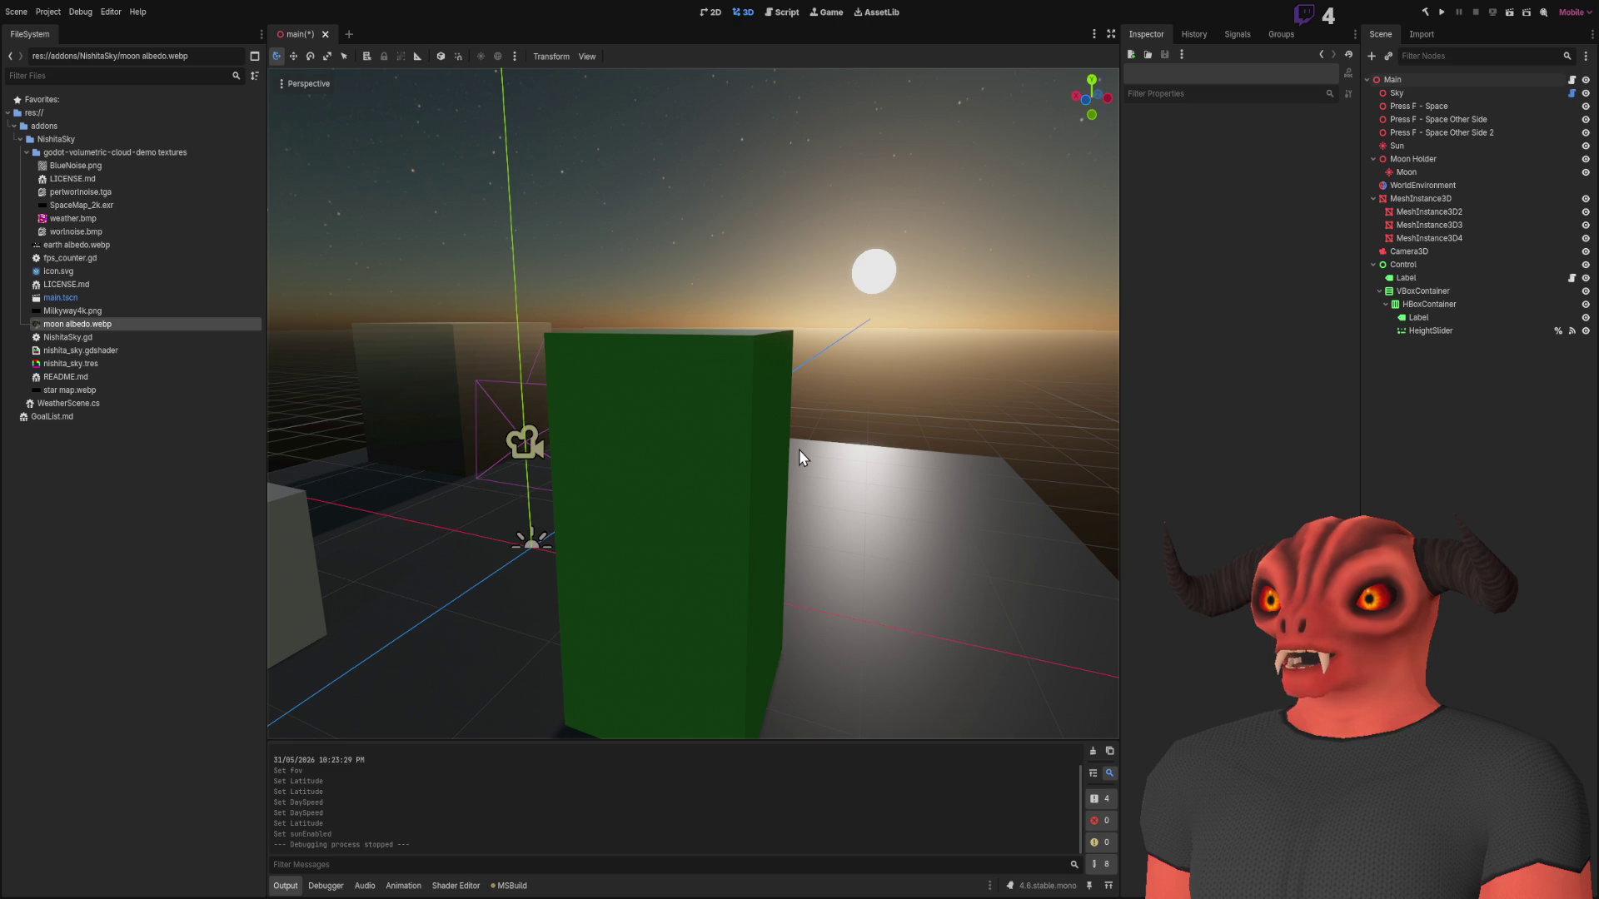
scroll(732, 413, down, 5)
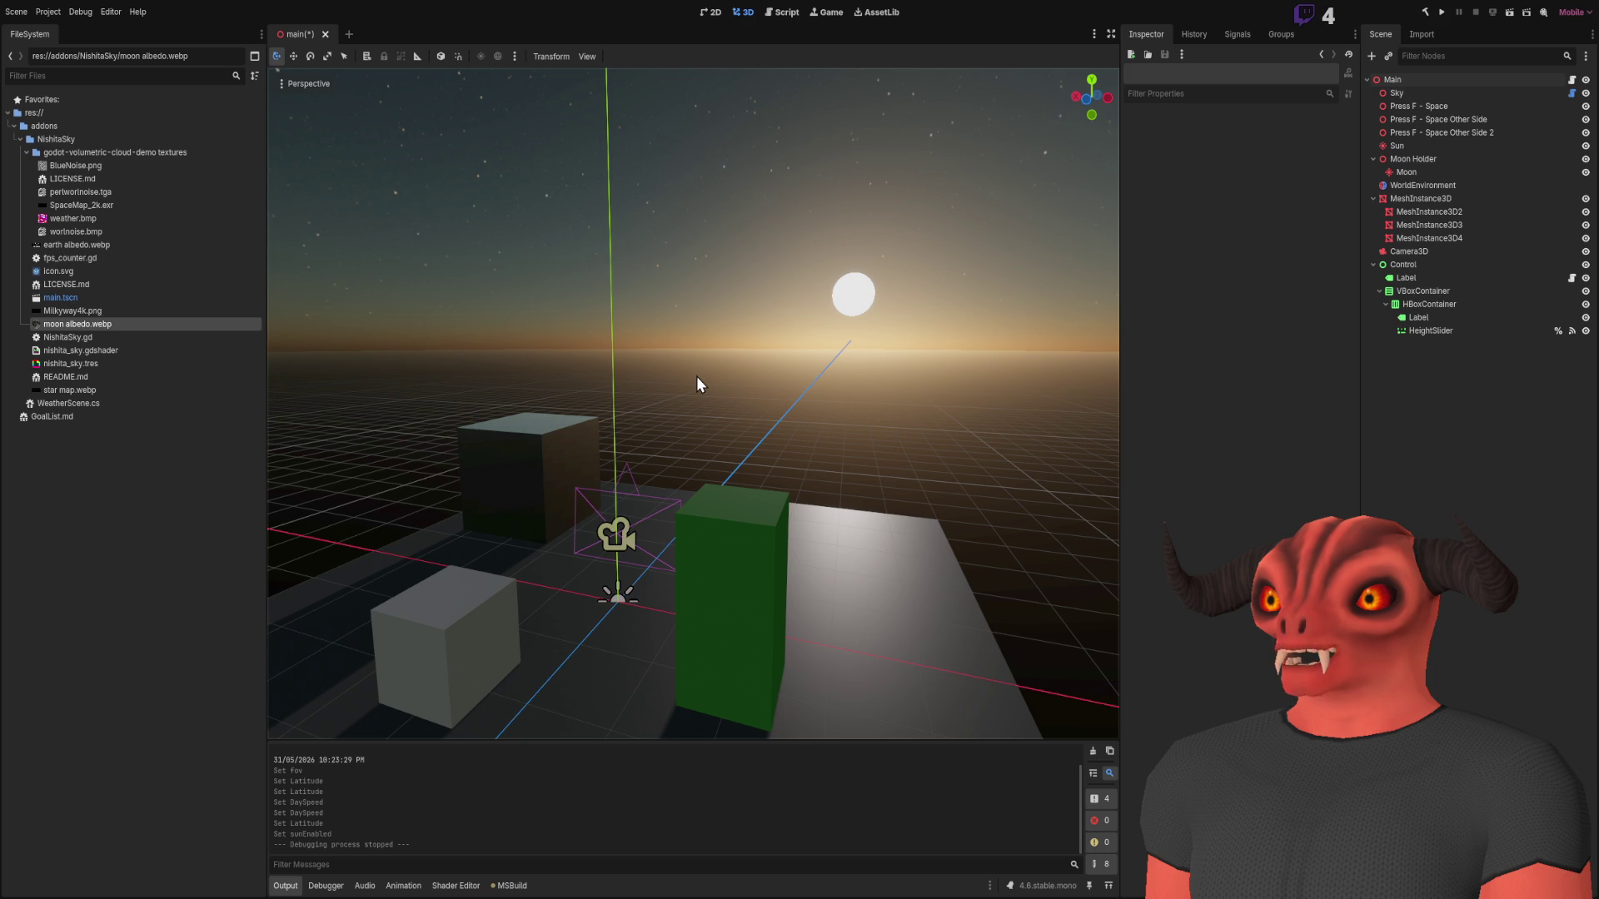
scroll(707, 369, up, 5)
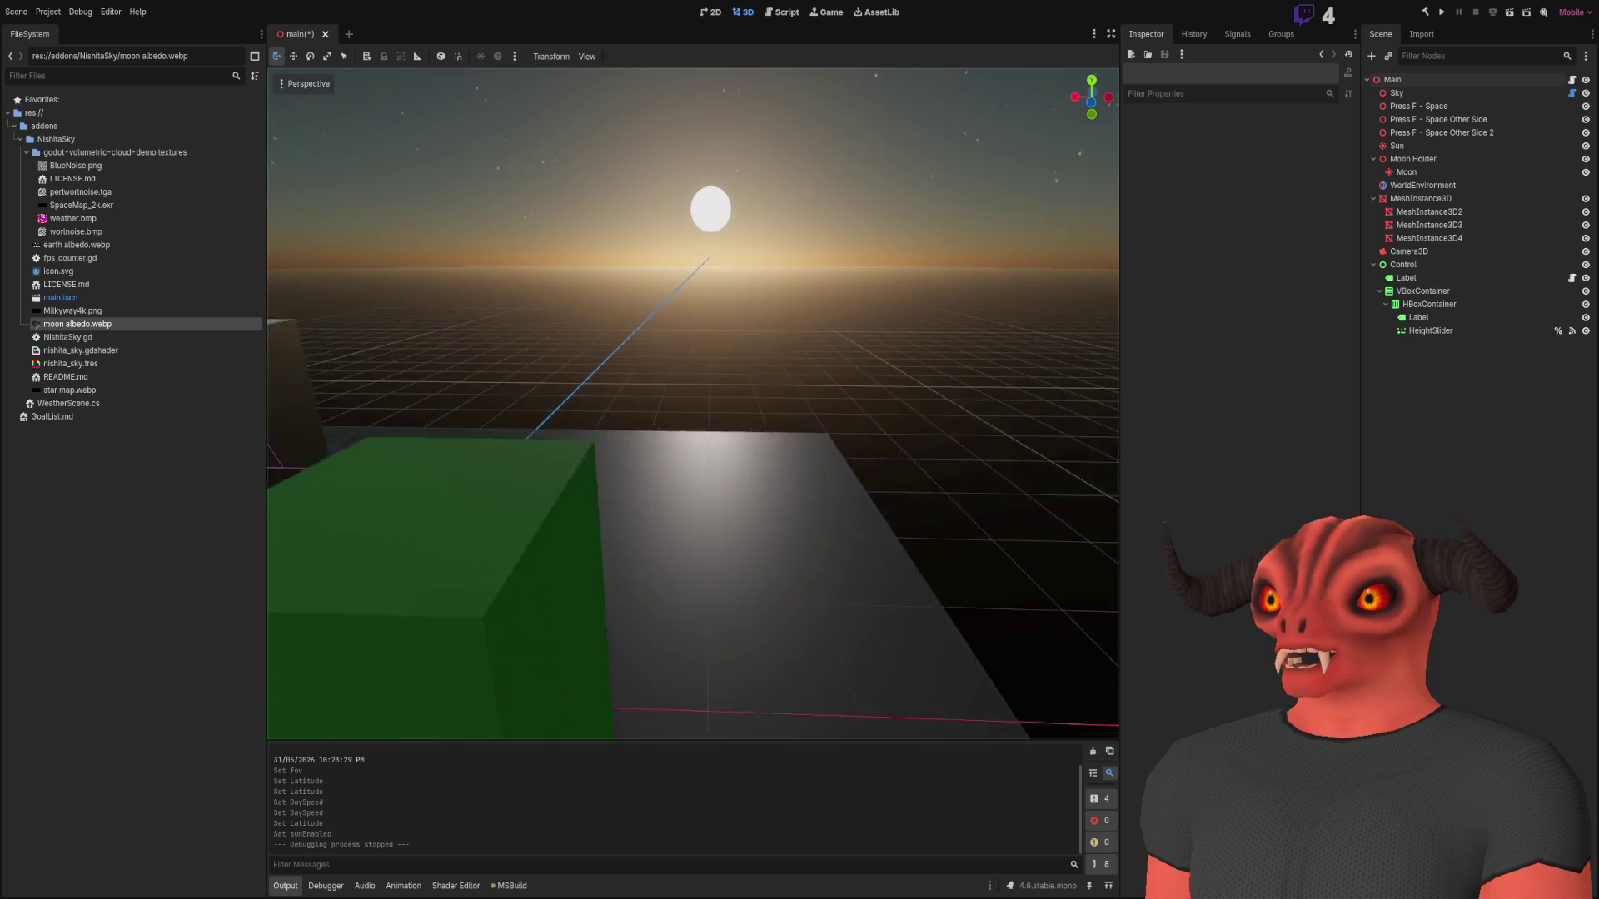
scroll(693, 403, down, 5)
drag(732, 392, 763, 356)
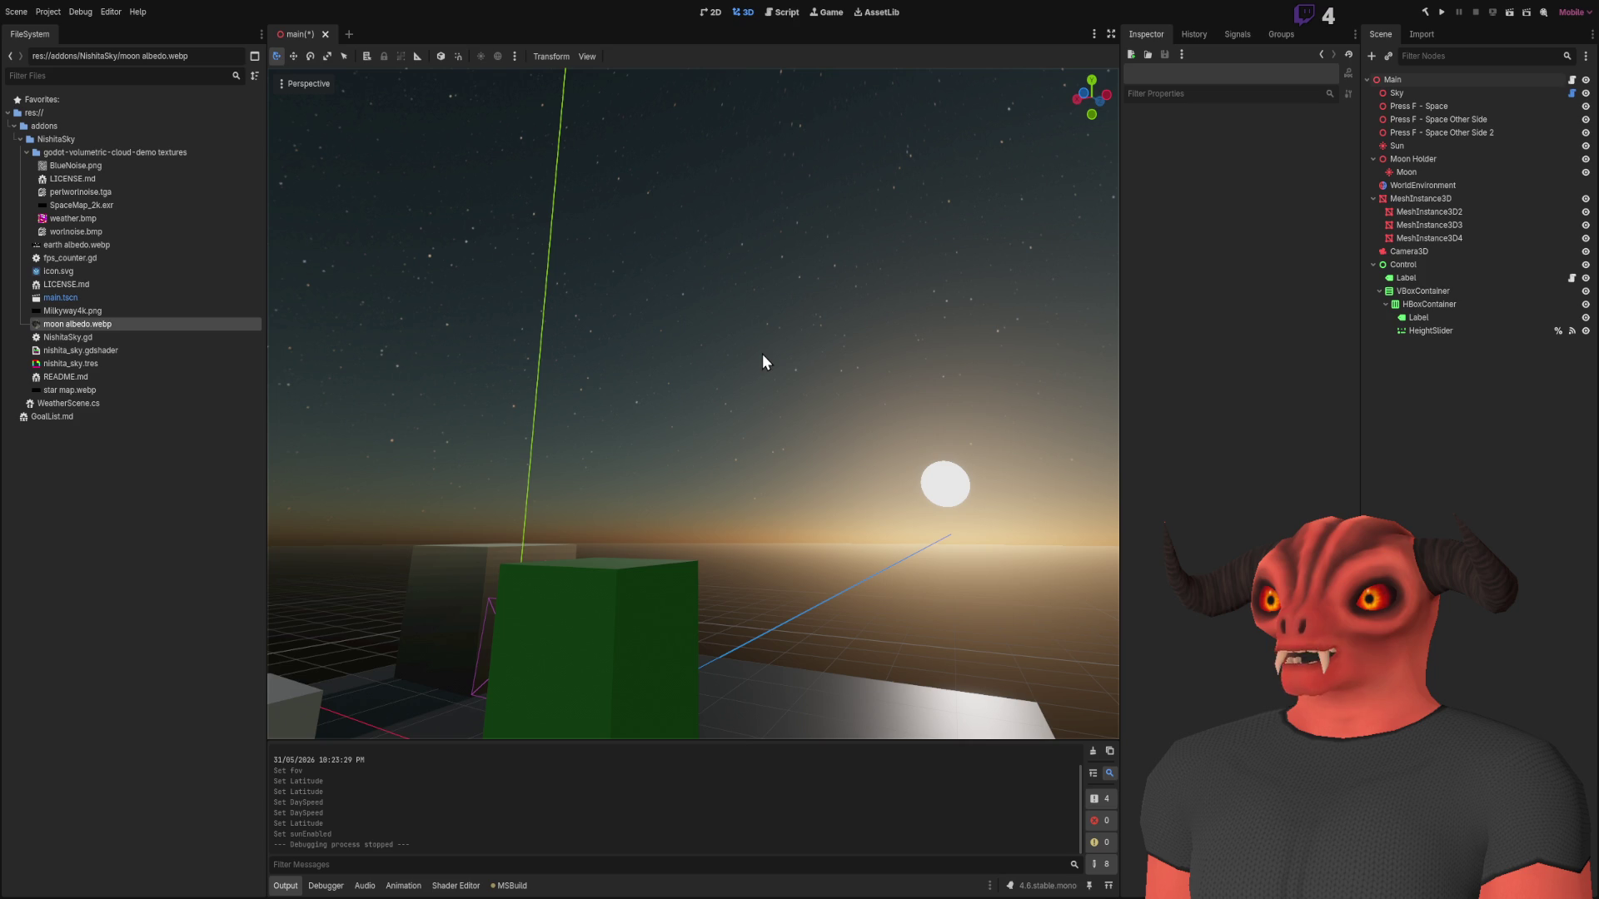
mouse_move(762, 353)
mouse_down()
mouse_move(750, 208)
mouse_move(733, 200)
mouse_move(763, 353)
mouse_up()
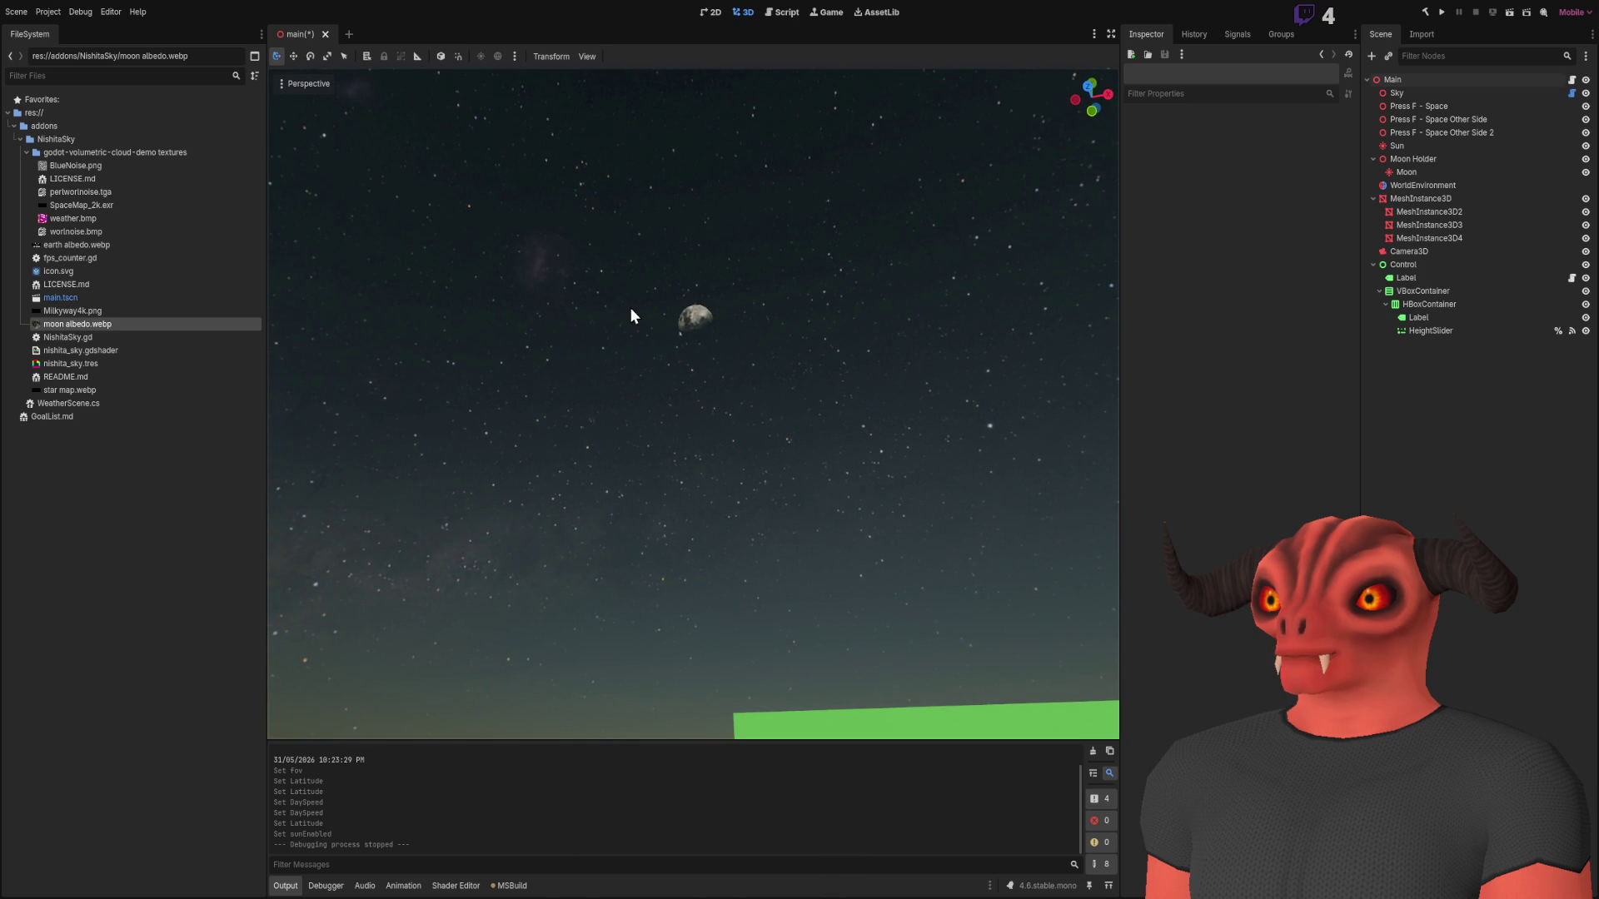
drag(552, 272, 491, 239)
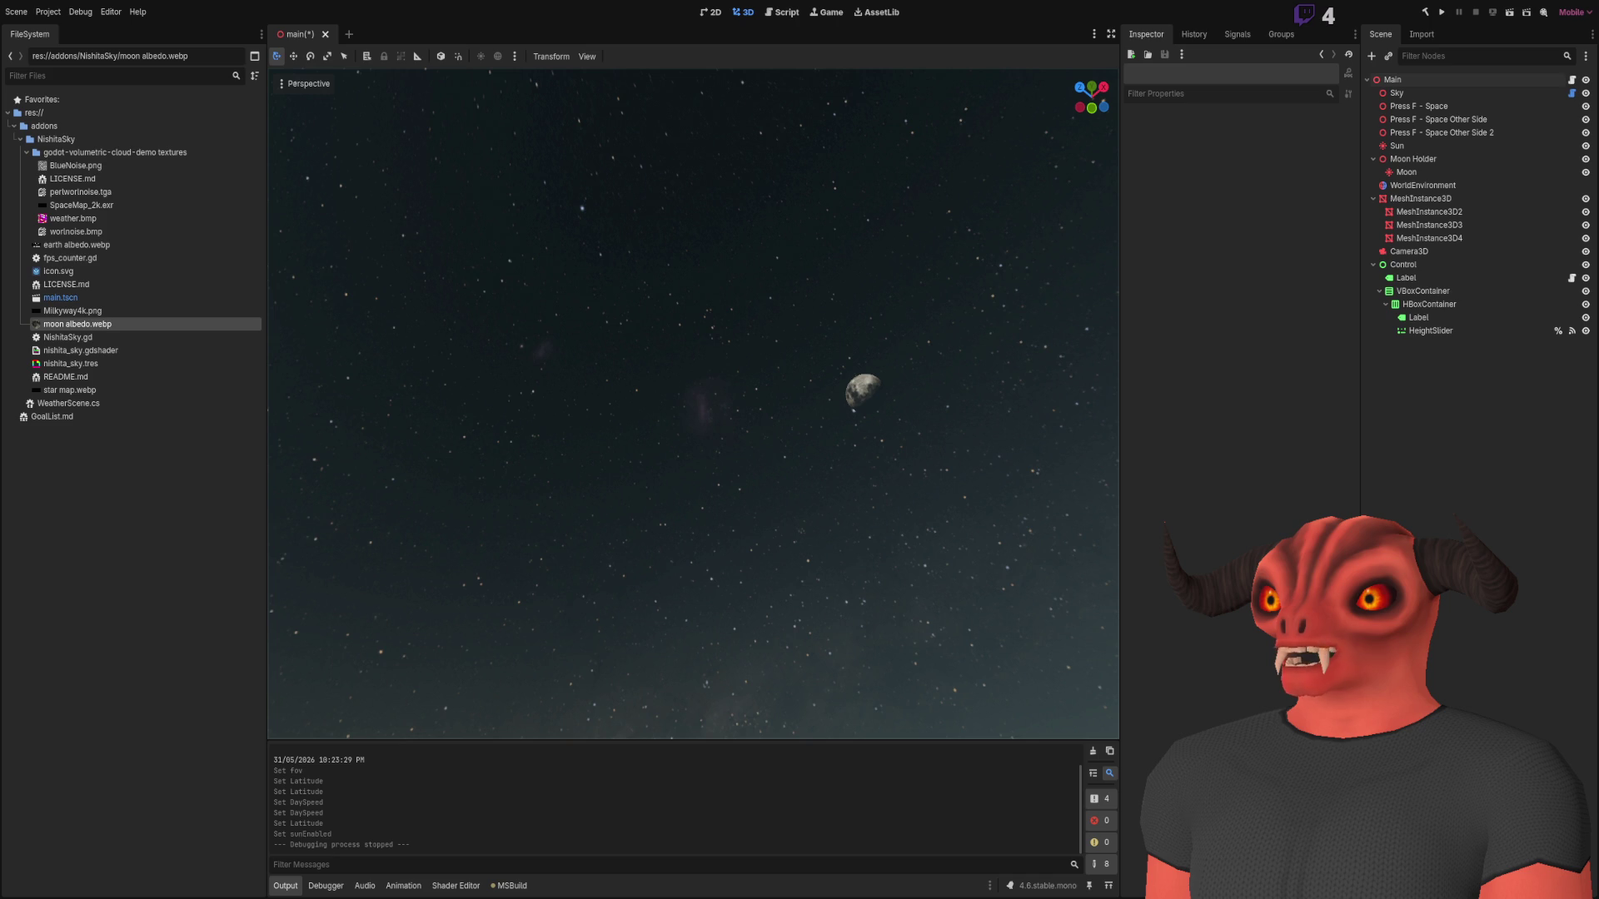
drag(832, 378, 785, 417)
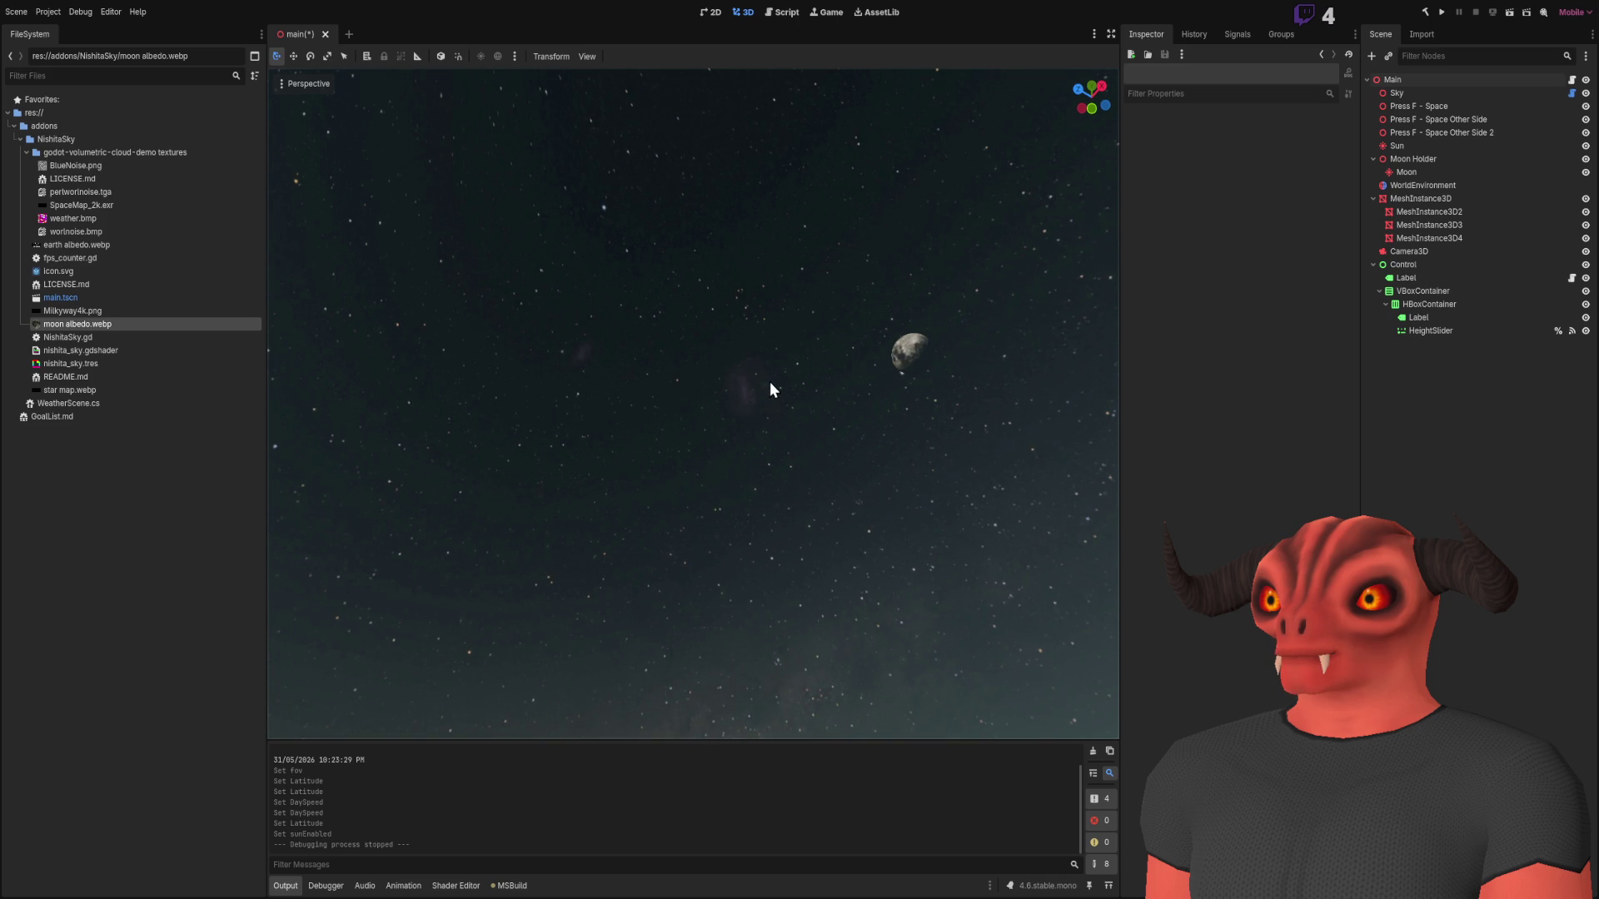
- Orbit around the moon and stars, then tilt down to the horizon, grid and boxes
mouse_move(422, 265)
mouse_down()
mouse_move(467, 217)
mouse_move(375, 333)
mouse_up()
drag(882, 416, 846, 443)
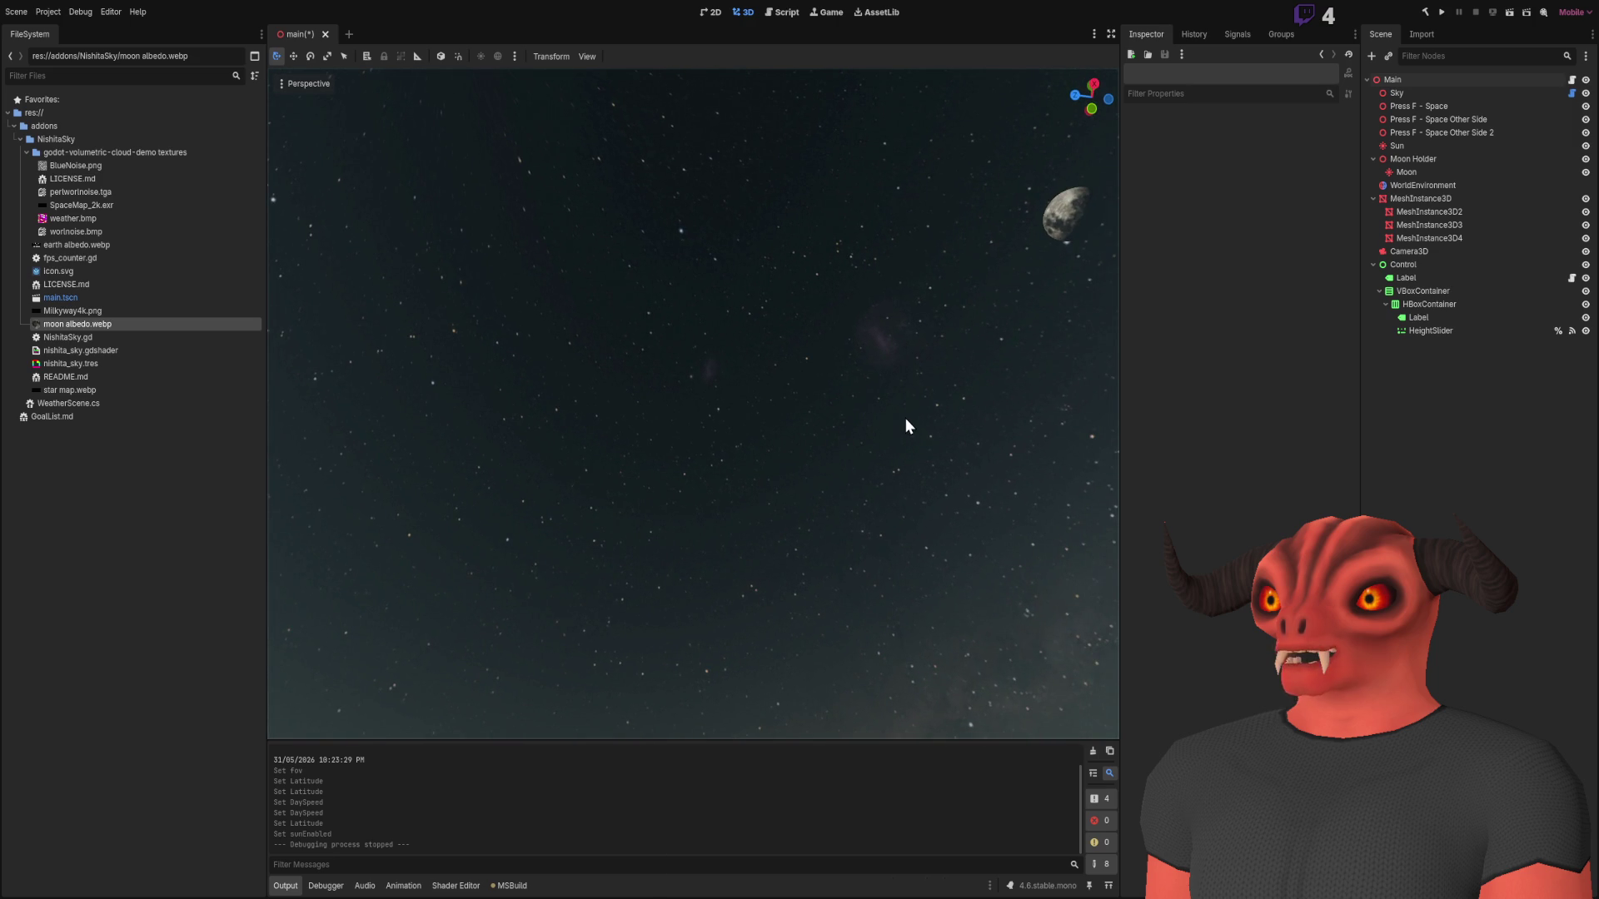
mouse_move(904, 417)
mouse_down()
mouse_move(891, 391)
mouse_move(866, 474)
mouse_move(816, 550)
mouse_move(775, 491)
mouse_move(757, 516)
mouse_move(741, 450)
mouse_move(725, 524)
mouse_move(916, 412)
mouse_up()
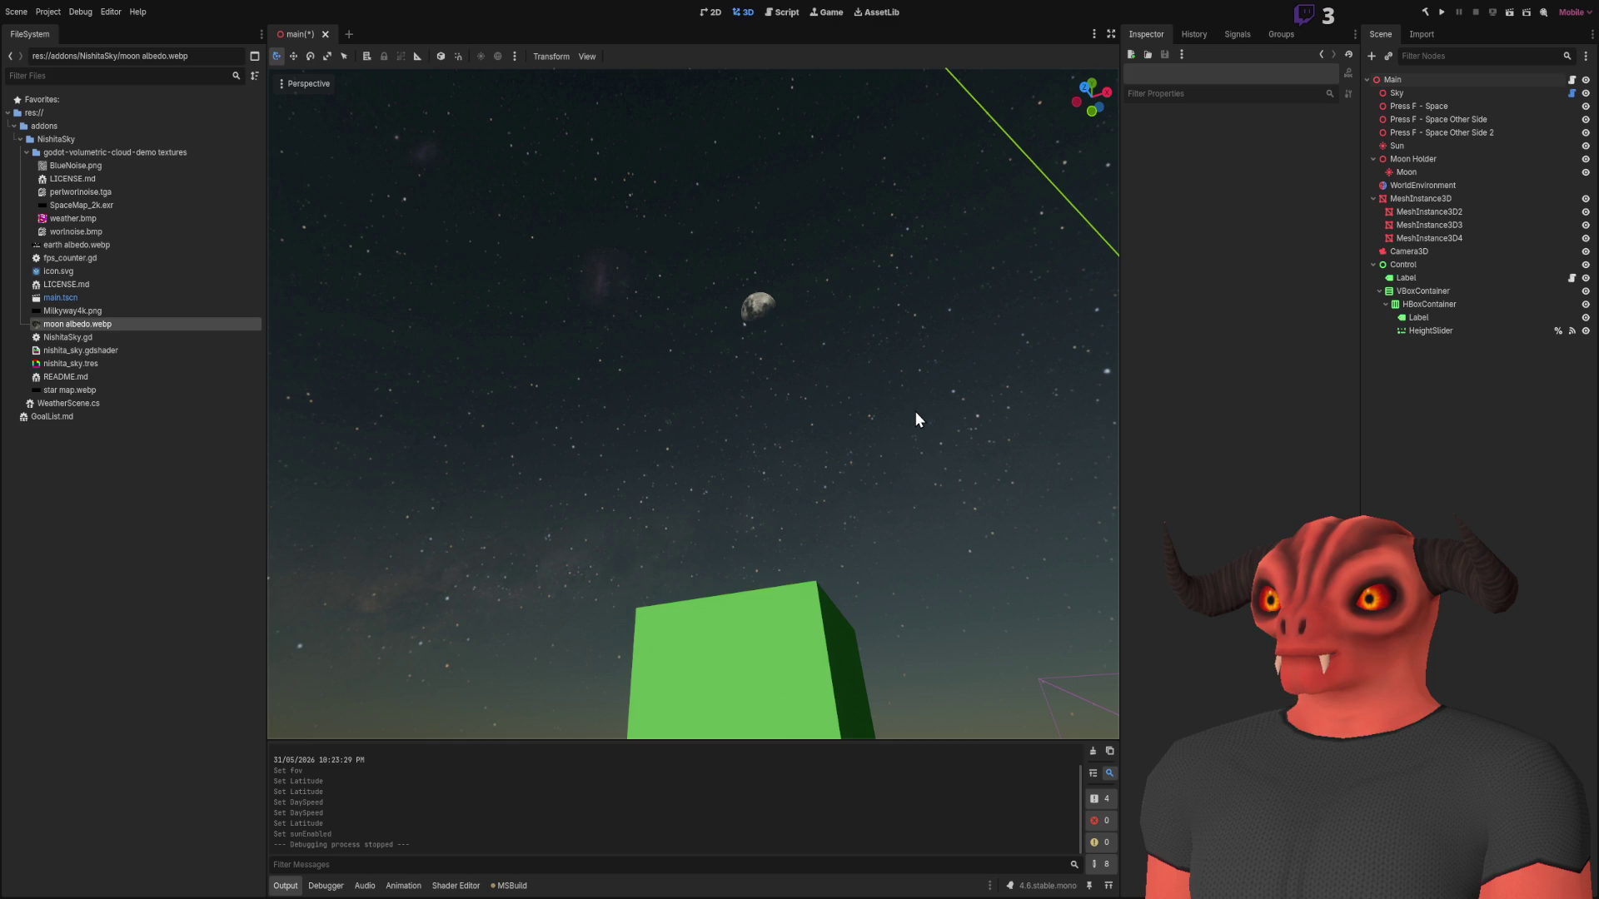
mouse_move(916, 411)
mouse_down()
mouse_move(866, 500)
mouse_move(882, 466)
mouse_move(833, 483)
mouse_move(816, 516)
mouse_move(866, 466)
mouse_move(849, 516)
mouse_move(647, 367)
mouse_up()
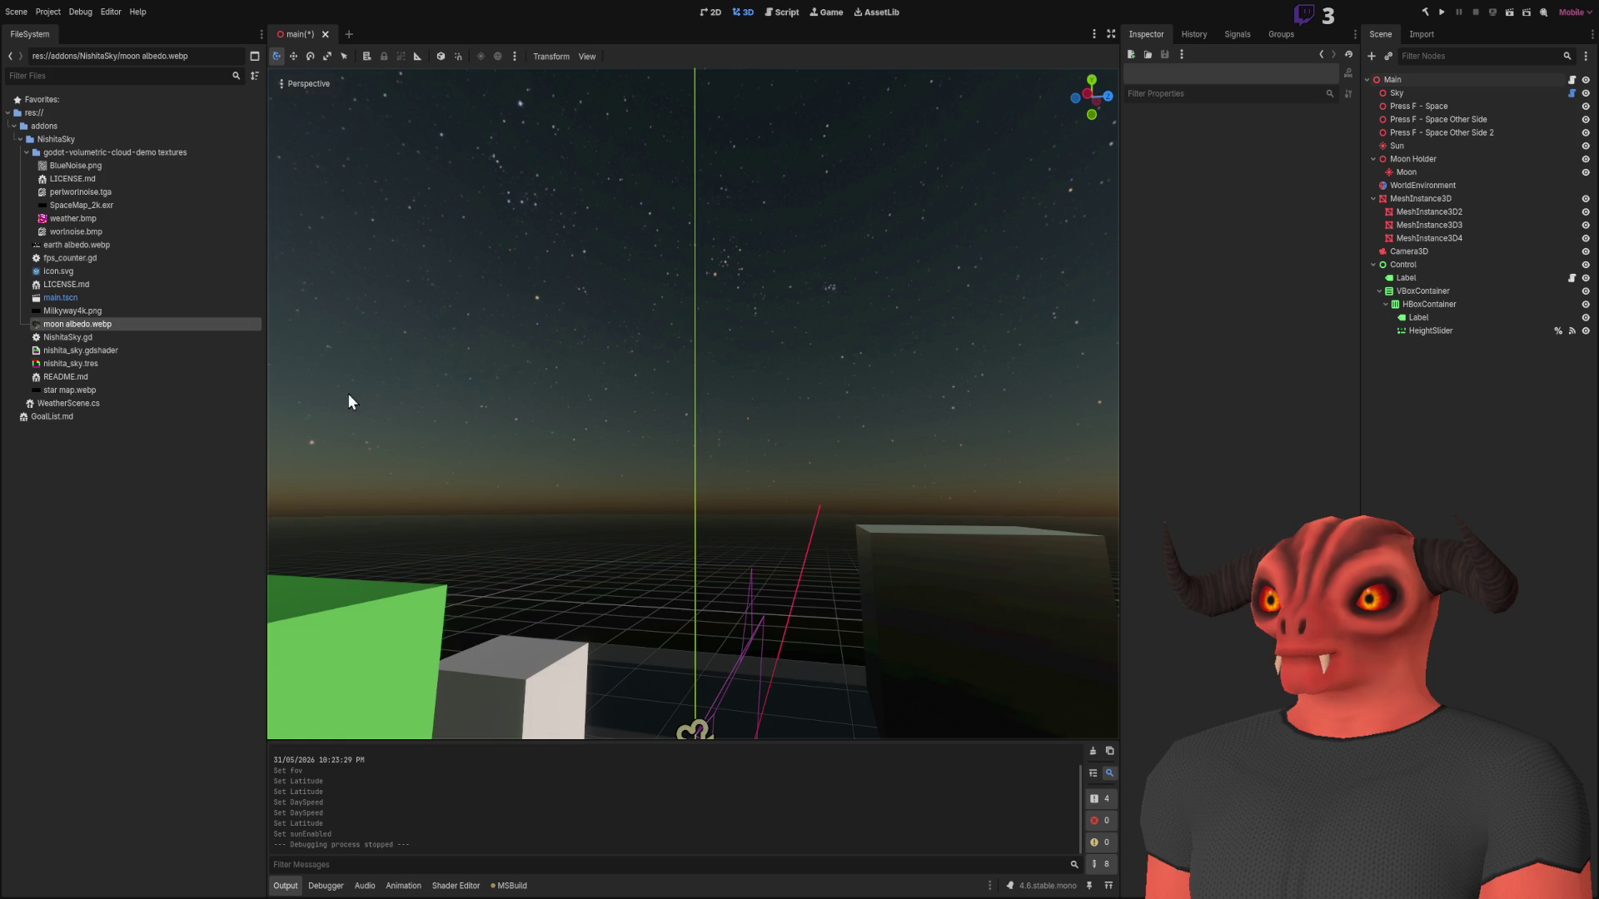
- Fly forward past the boxes and orbit until the view faces the sun on the horizon
key(w)
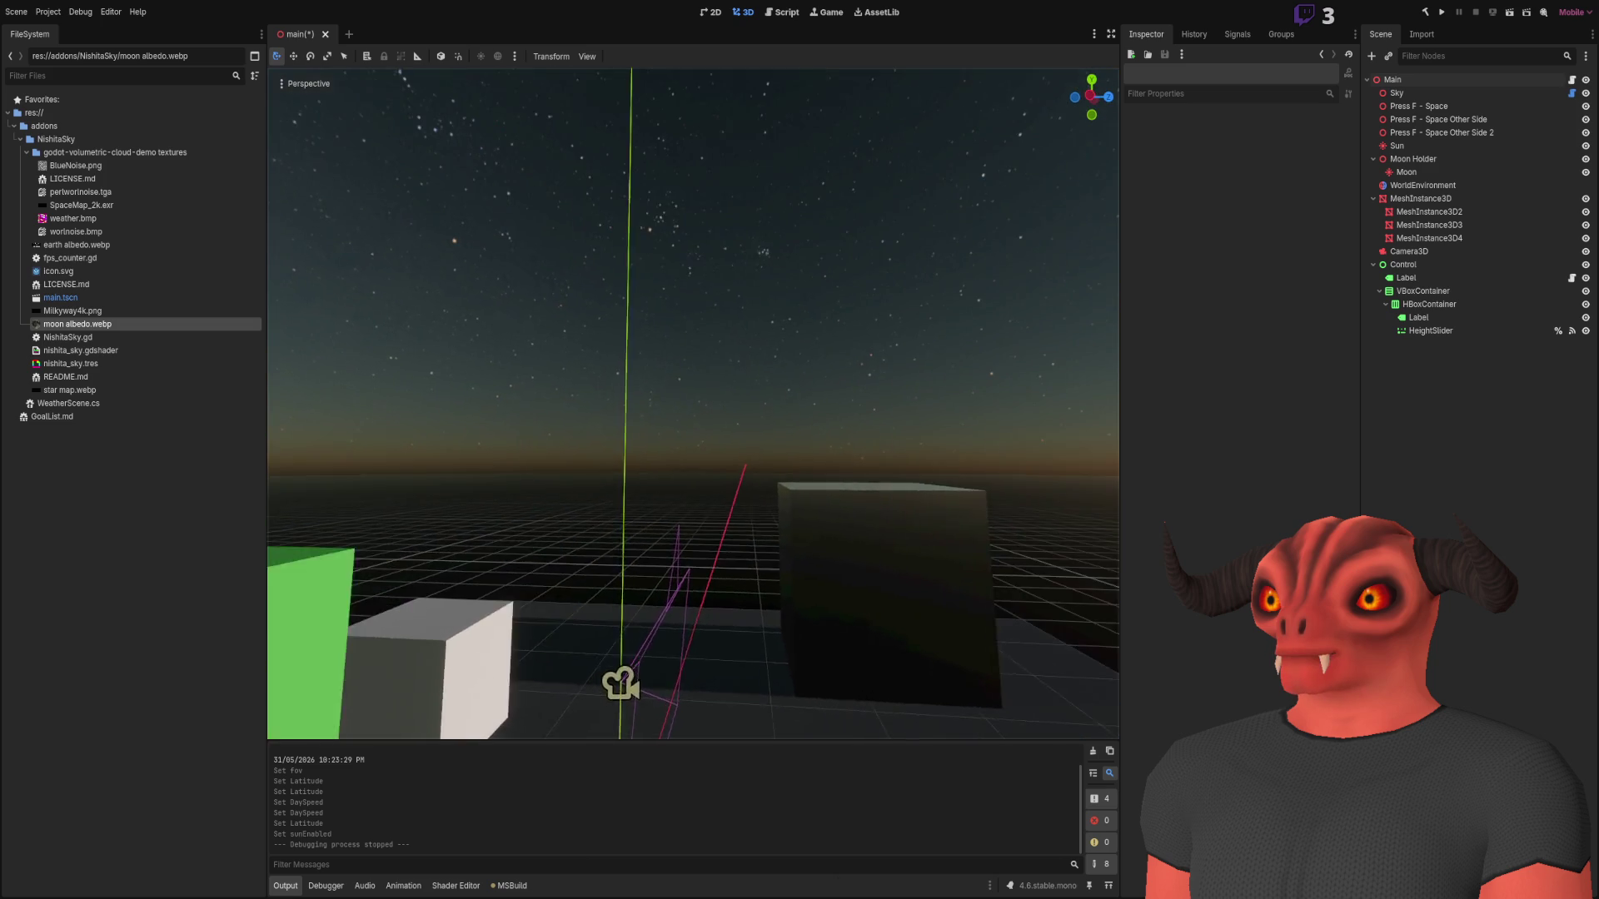
key(w)
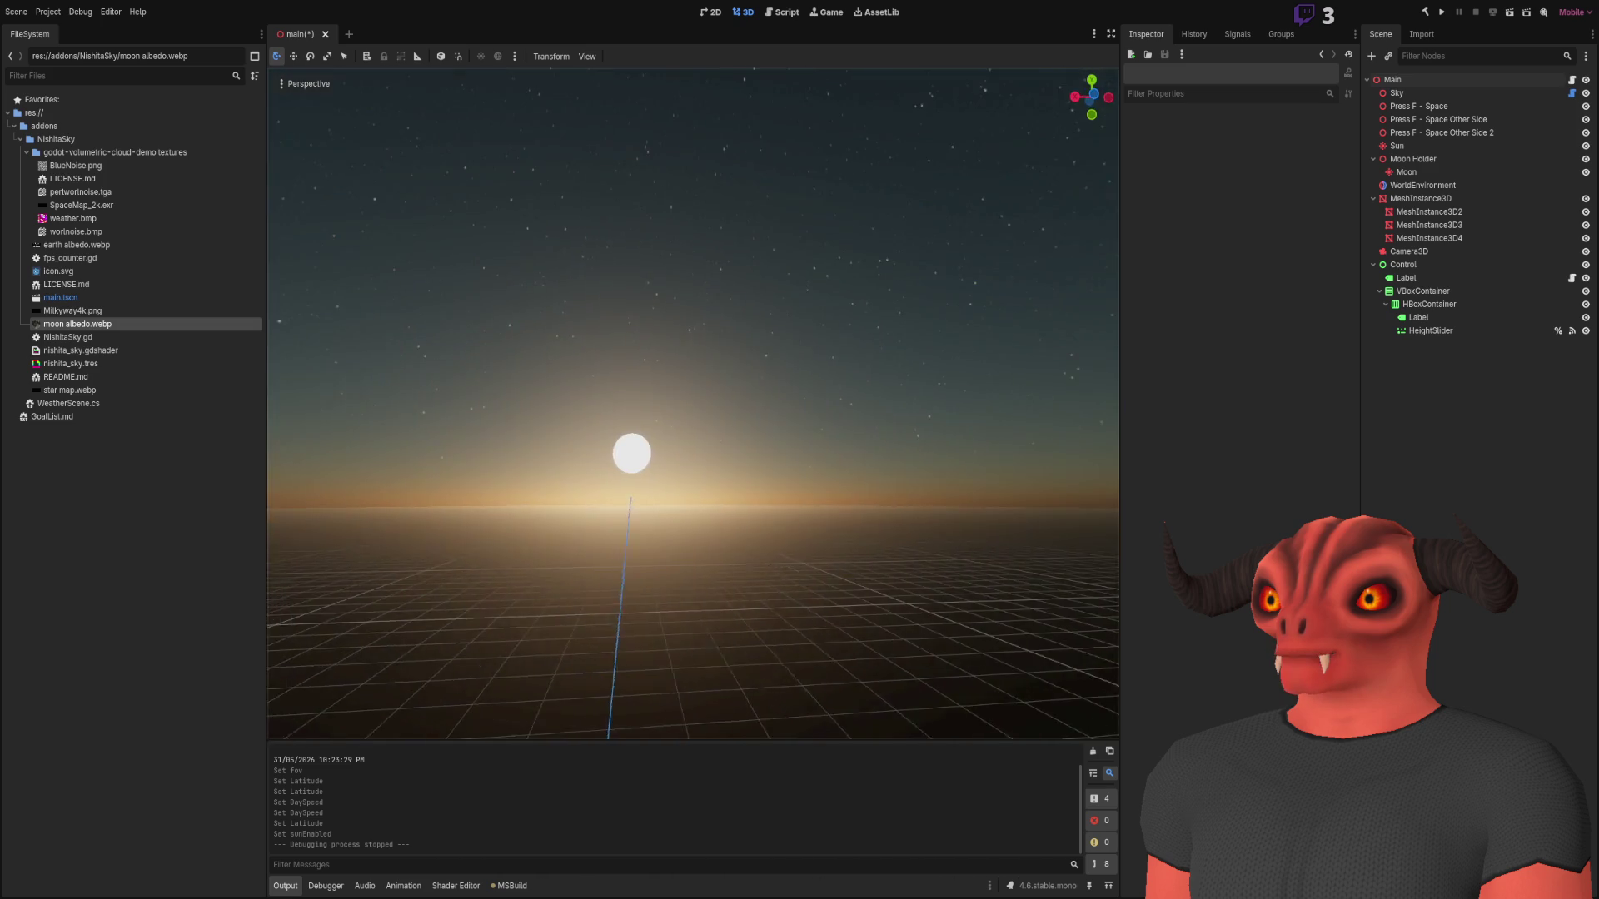
key(w)
mouse_move(692, 403)
mouse_down()
mouse_move(650, 400)
mouse_move(896, 426)
mouse_up()
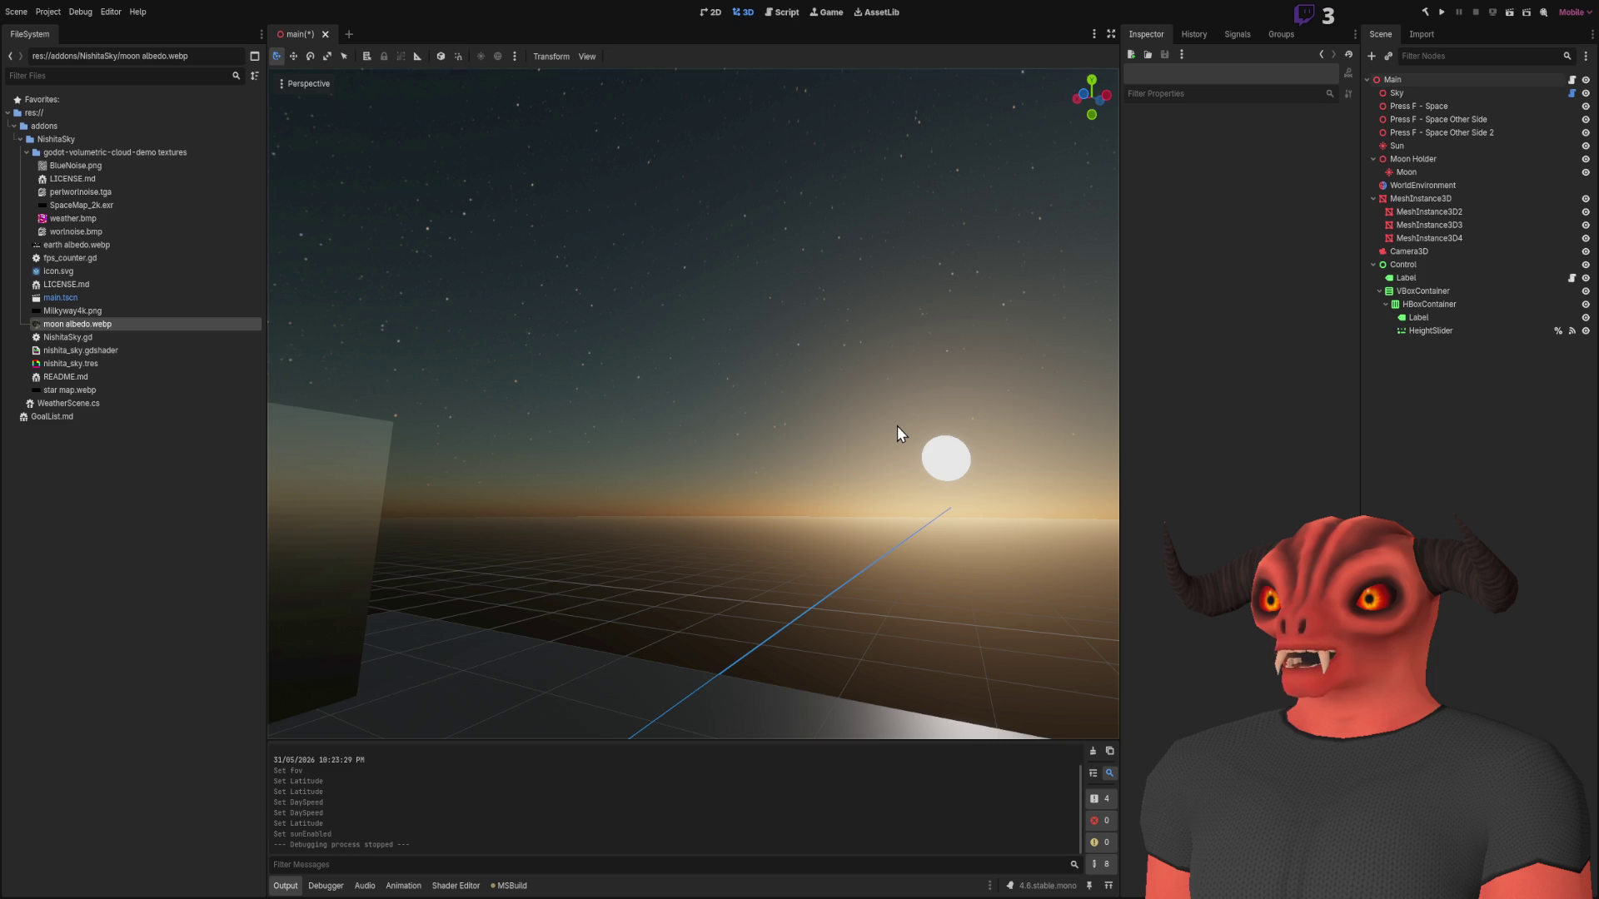
mouse_move(897, 427)
mouse_down()
mouse_move(683, 450)
mouse_move(824, 408)
mouse_move(820, 466)
mouse_move(857, 487)
mouse_move(841, 575)
mouse_up()
mouse_move(748, 439)
mouse_down()
mouse_move(745, 333)
mouse_move(687, 399)
mouse_move(717, 366)
mouse_move(703, 375)
mouse_move(698, 355)
mouse_move(747, 440)
mouse_up()
key(alt+Tab)
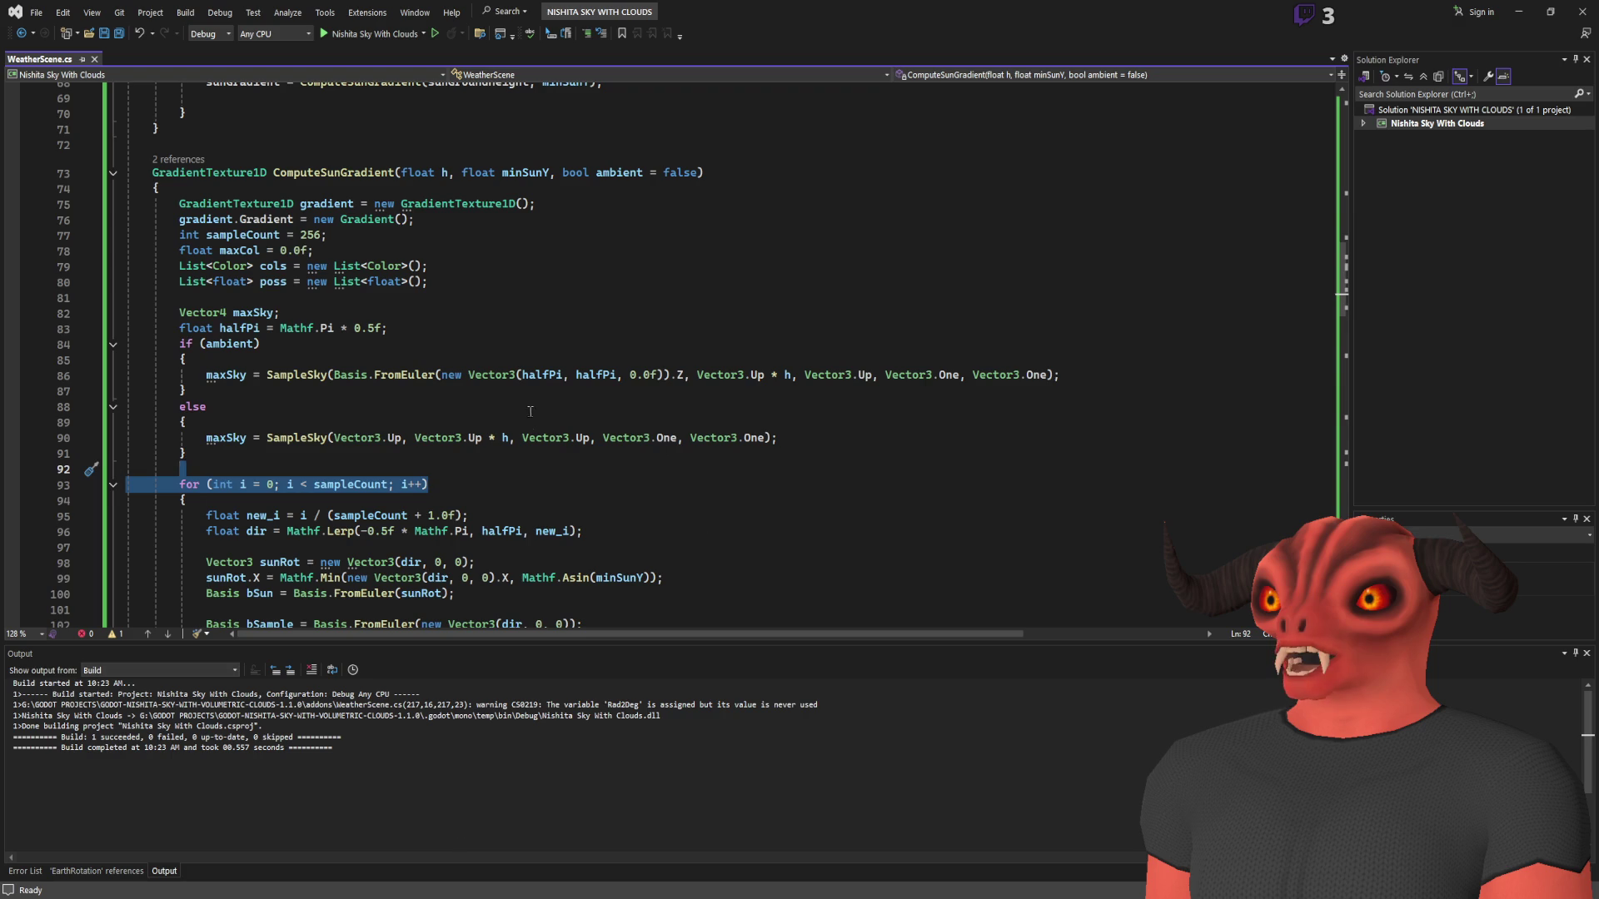
- Confirm the Visual Studio build succeeds while turning the Godot view to centre the sun
scroll(782, 387, down, 5)
scroll(782, 387, down, 5)
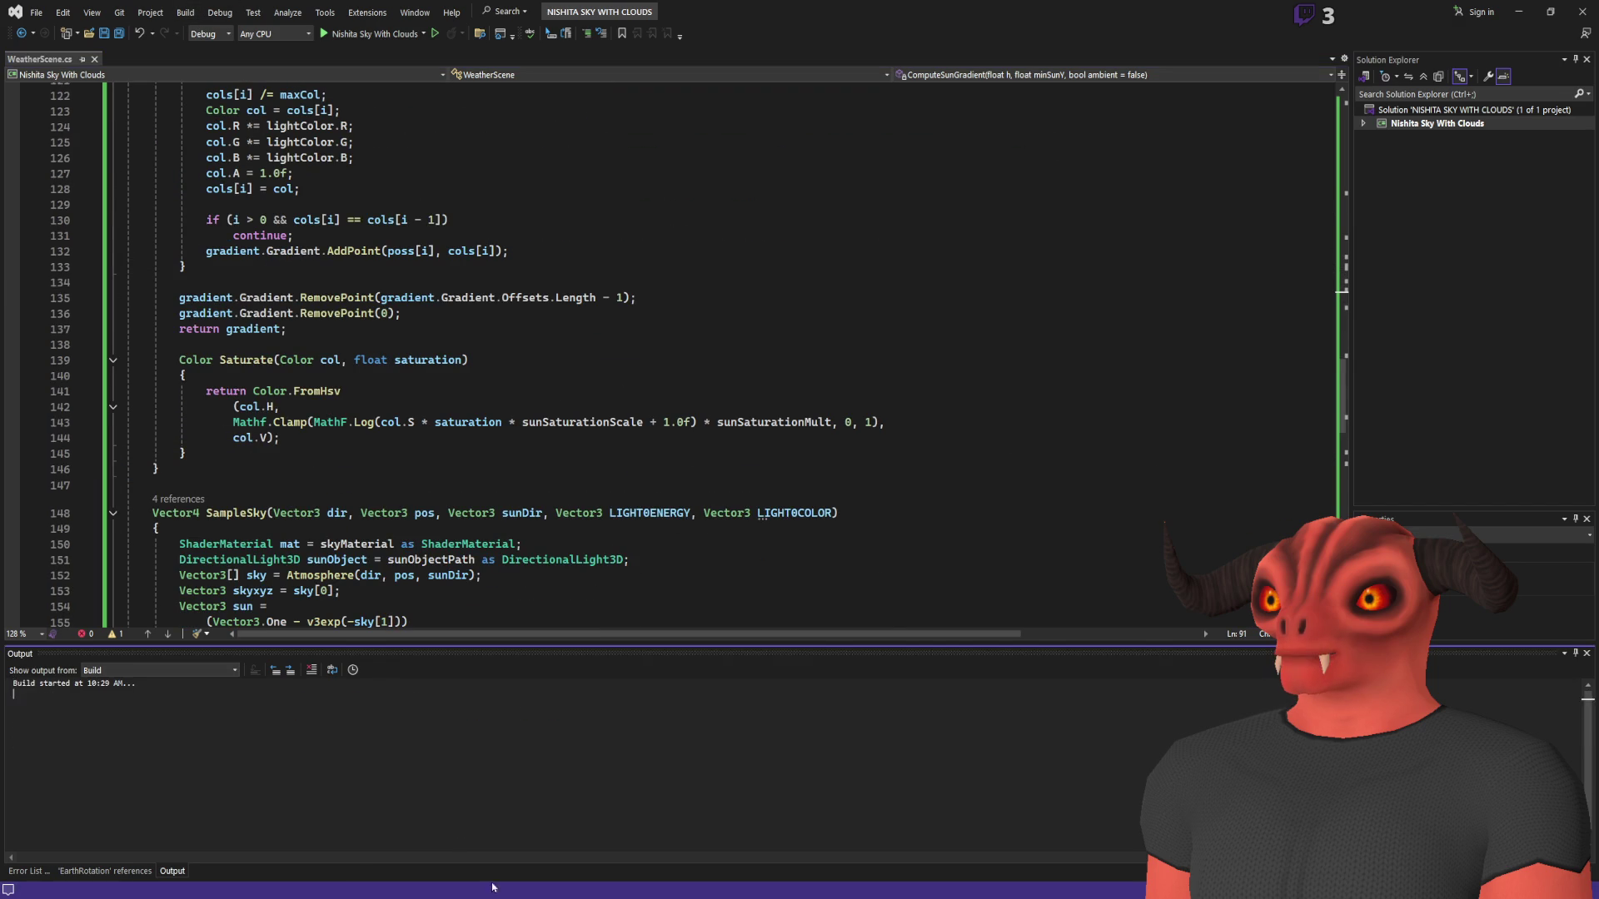
key(alt+Tab)
mouse_move(656, 452)
mouse_down()
mouse_move(693, 386)
mouse_move(689, 283)
mouse_move(724, 333)
mouse_move(699, 250)
mouse_move(708, 349)
mouse_move(724, 366)
mouse_move(1165, 248)
mouse_up()
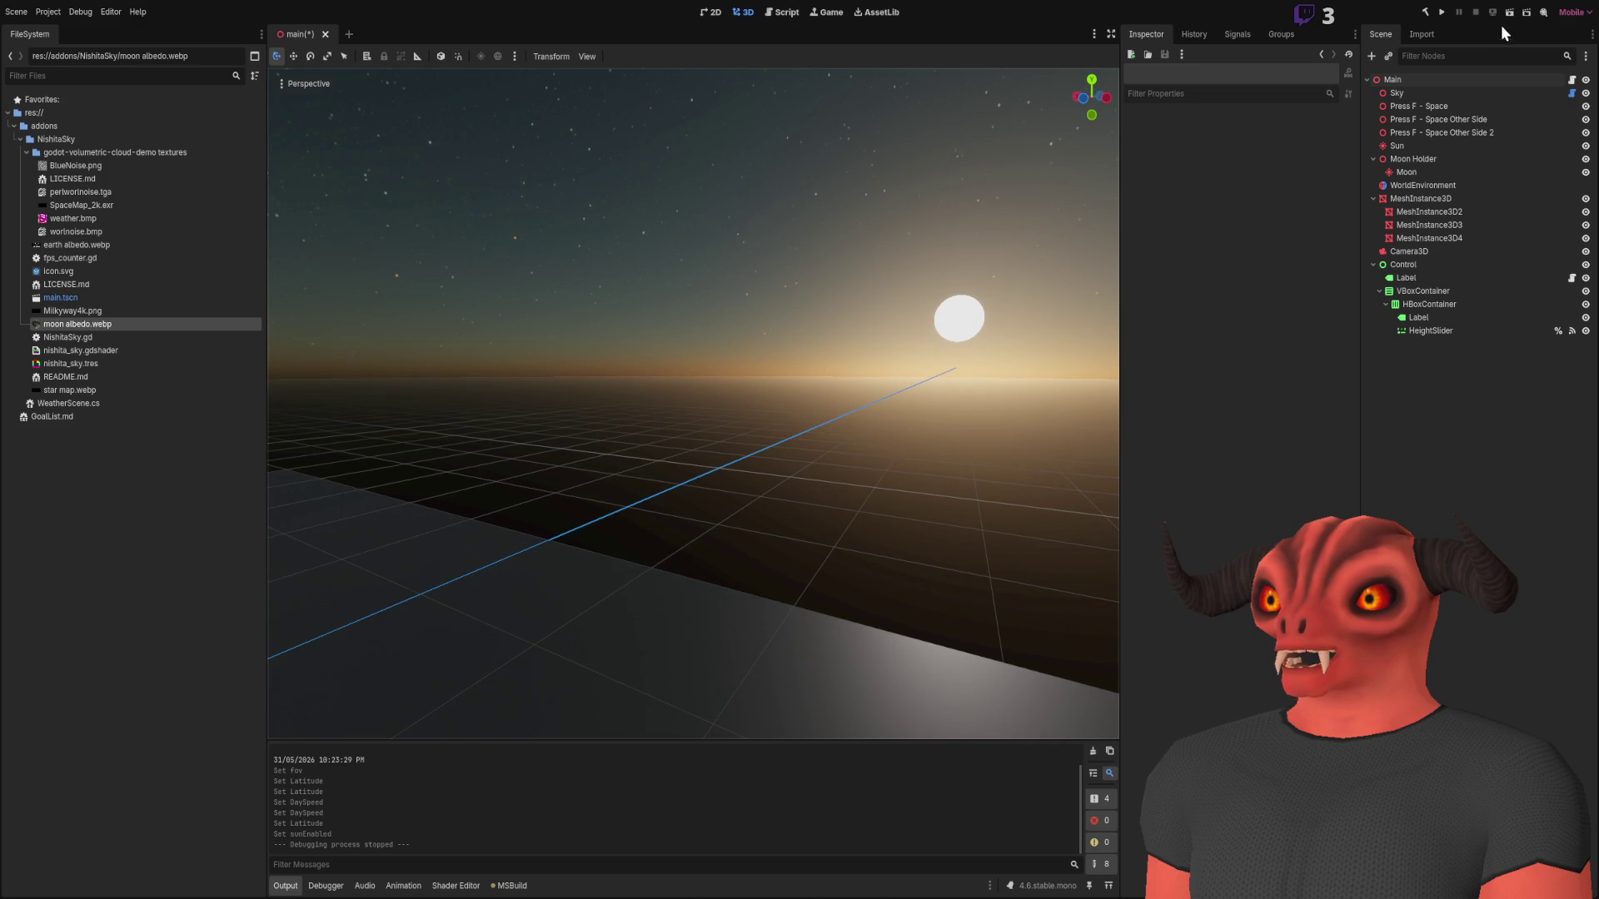
key(alt+Tab)
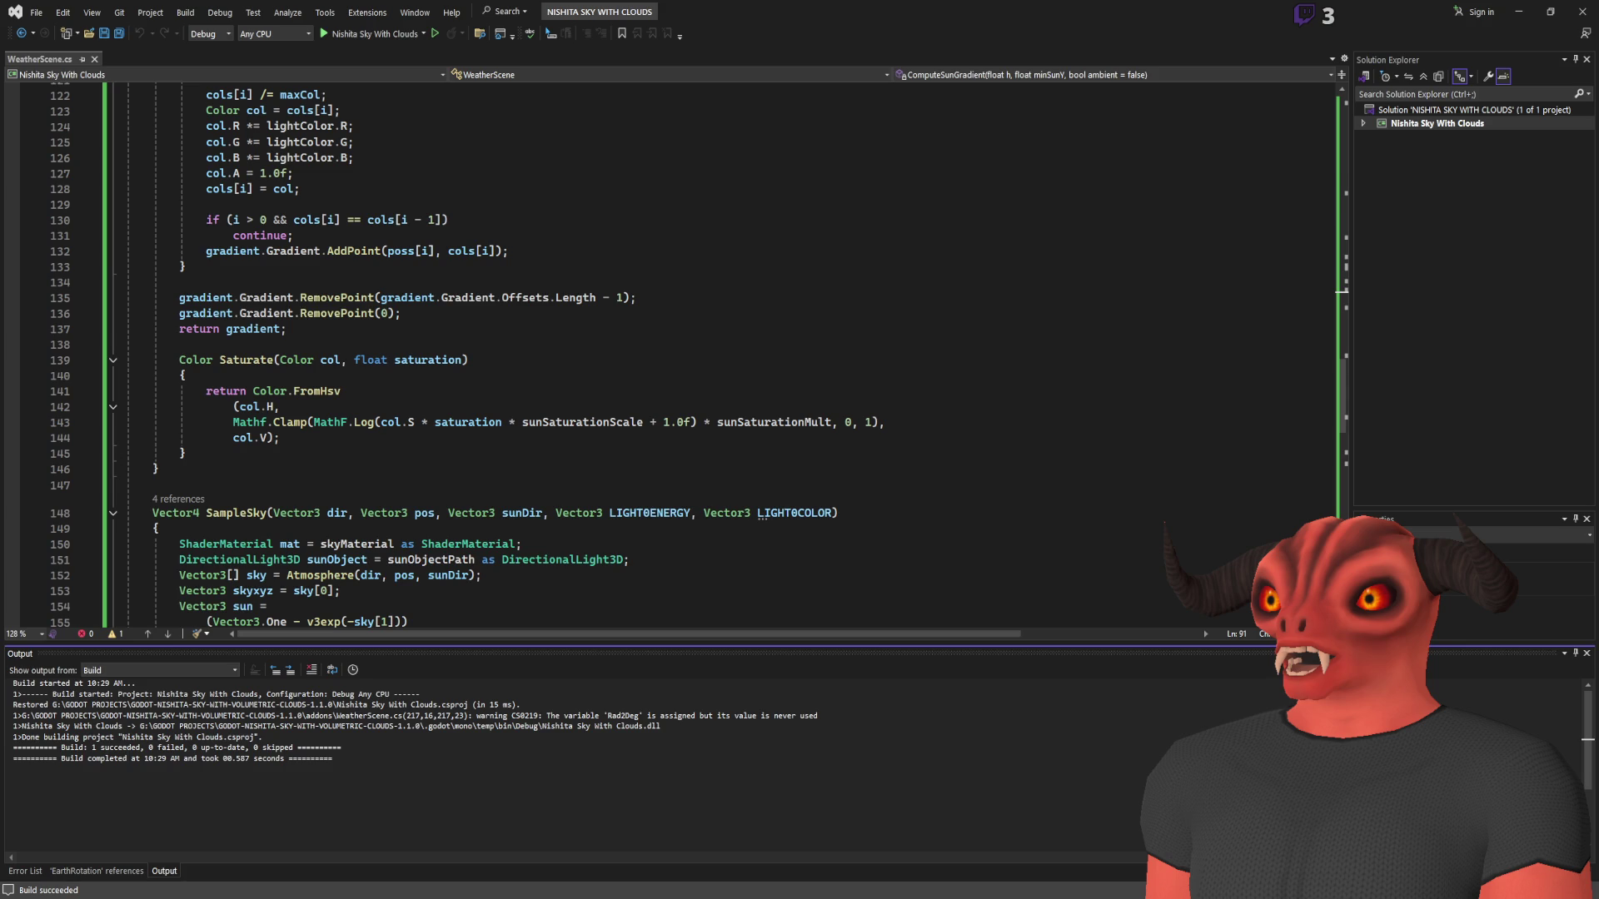
key(alt+Tab)
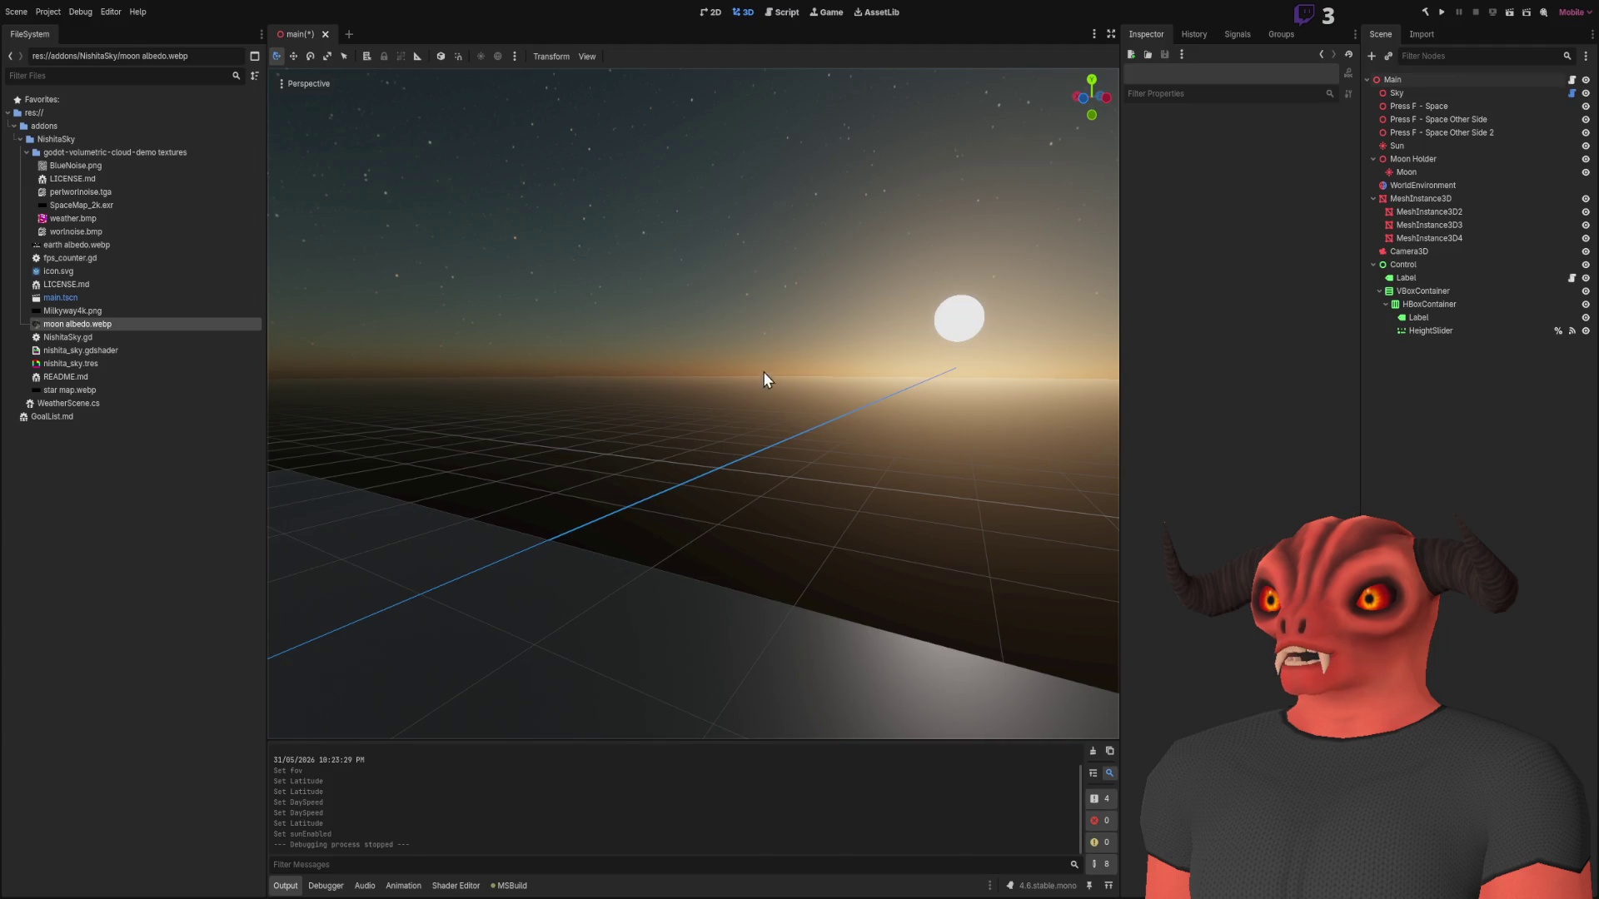
- Orbit around the sunset, then switch the 3D viewport to Distraction Free Mode
drag(768, 378, 924, 333)
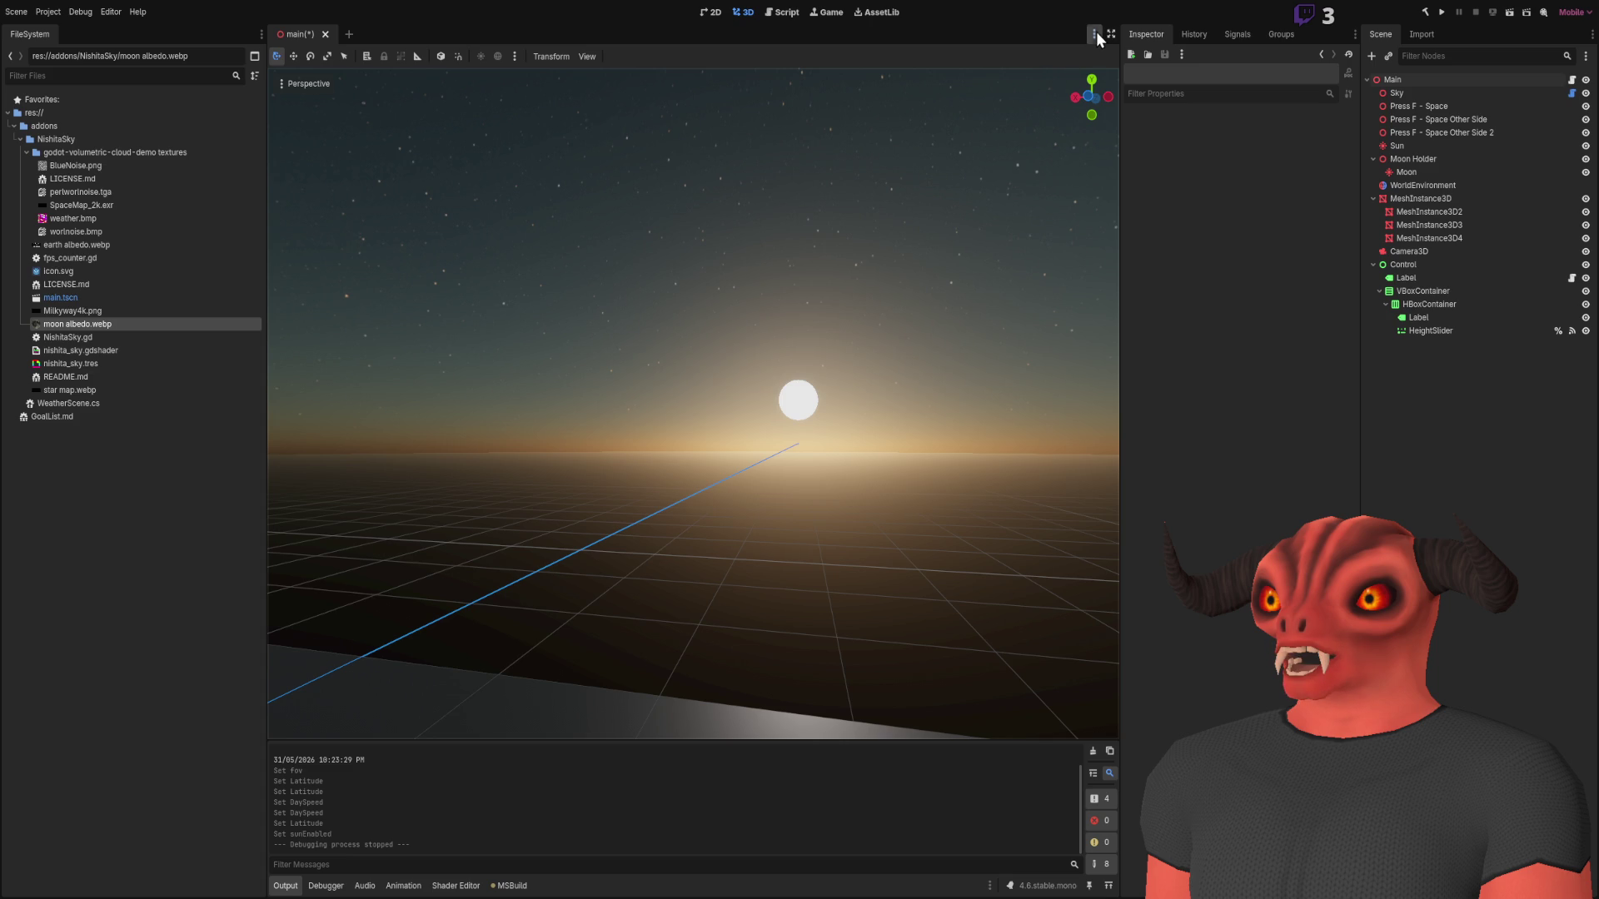
drag(899, 180, 931, 178)
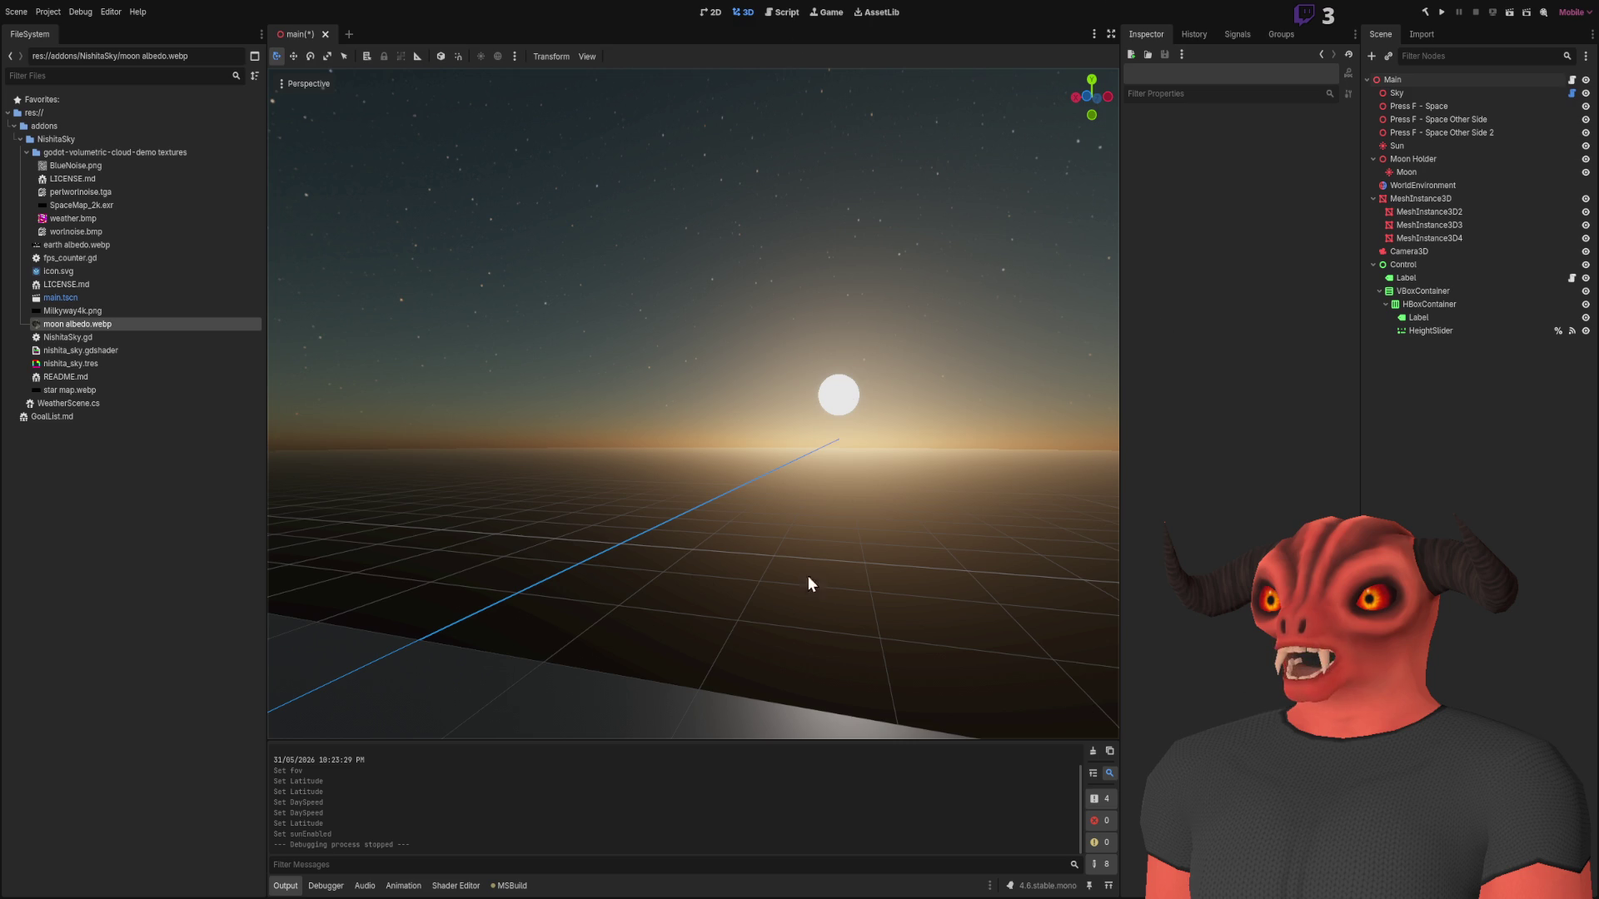
drag(731, 392, 817, 377)
drag(792, 199, 692, 415)
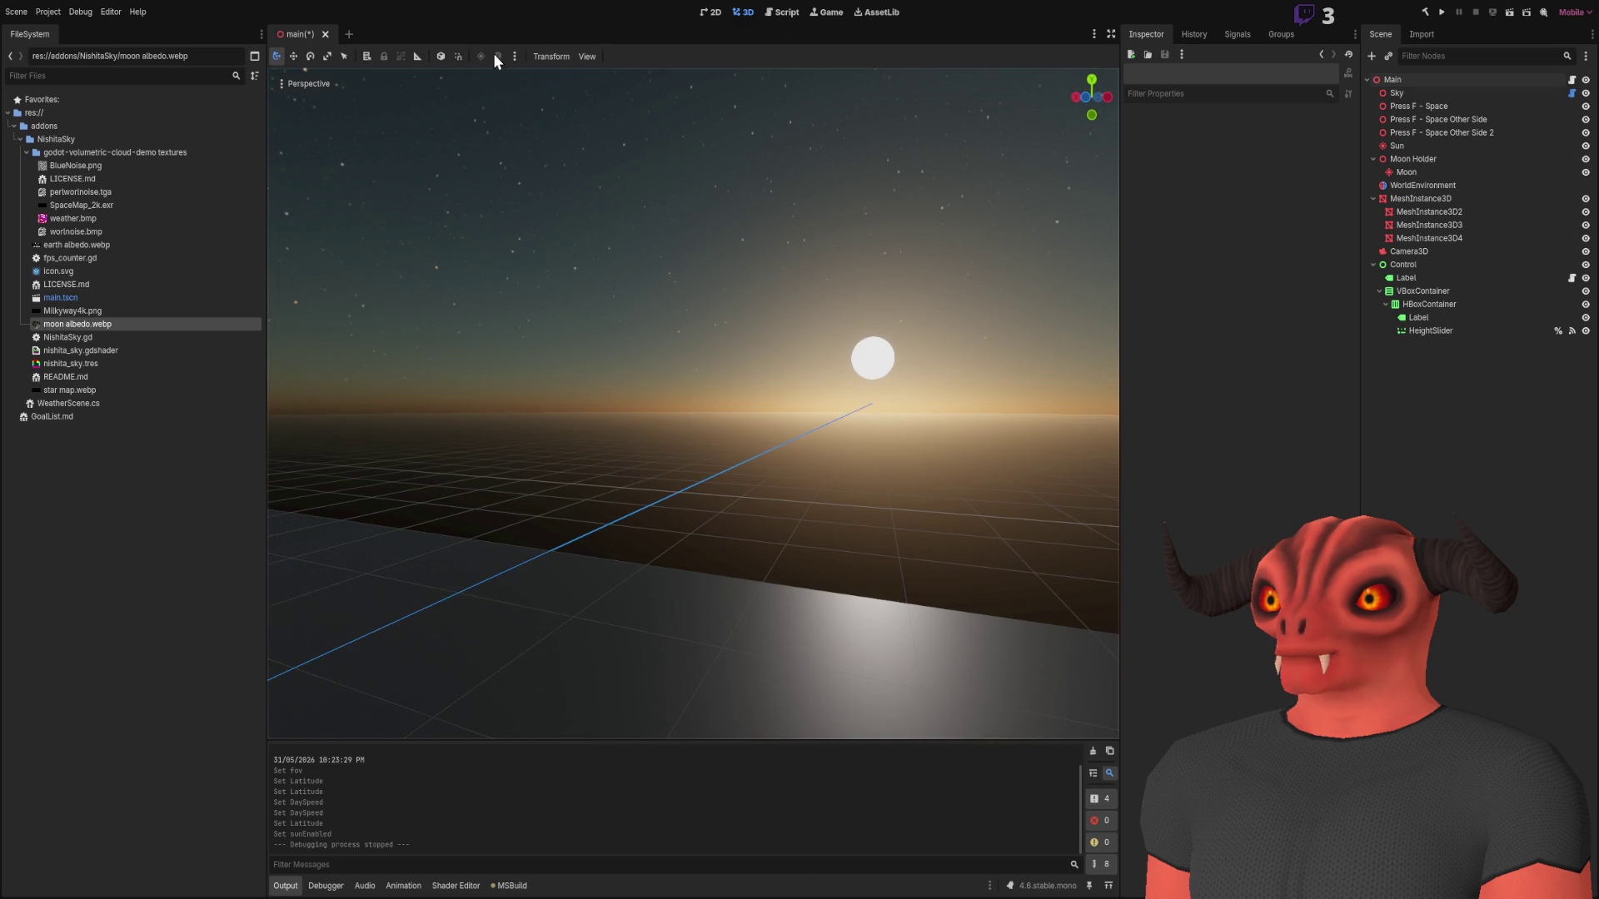
click(1109, 39)
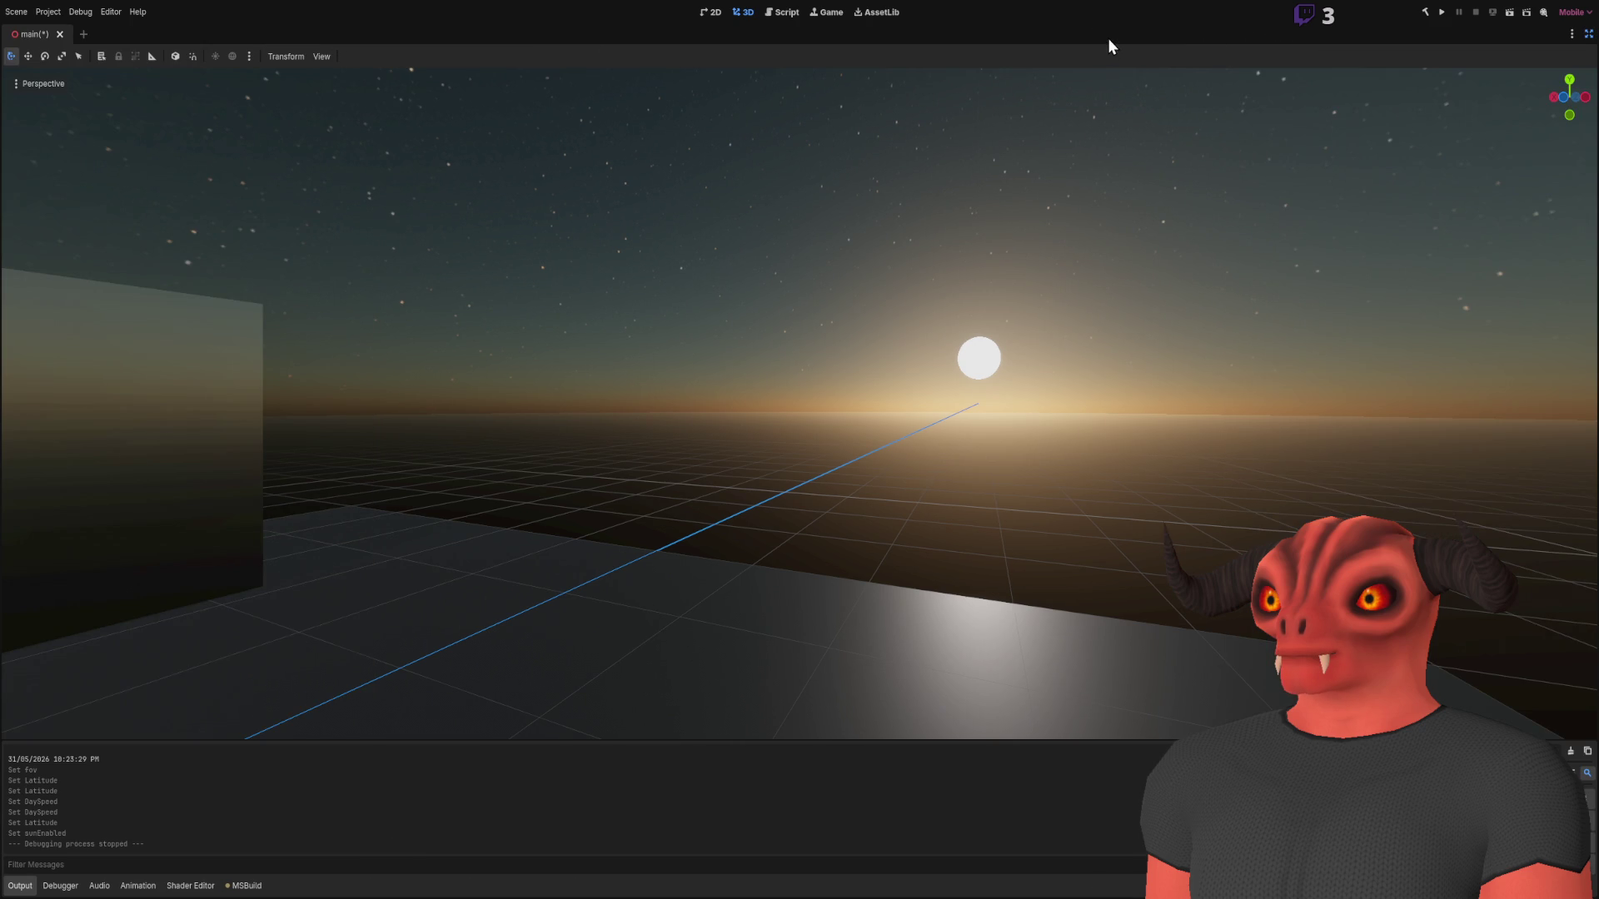
- Orbit the sunset sky in full-width viewport mode, then restore the docks with Ctrl+Shift+F11
click(1589, 37)
key(ctrl+shift+F11)
key(ctrl+shift+F11)
key(ctrl+shift+F11)
key(ctrl+shift+F11)
key(ctrl+shift+F11)
drag(1349, 149, 1067, 323)
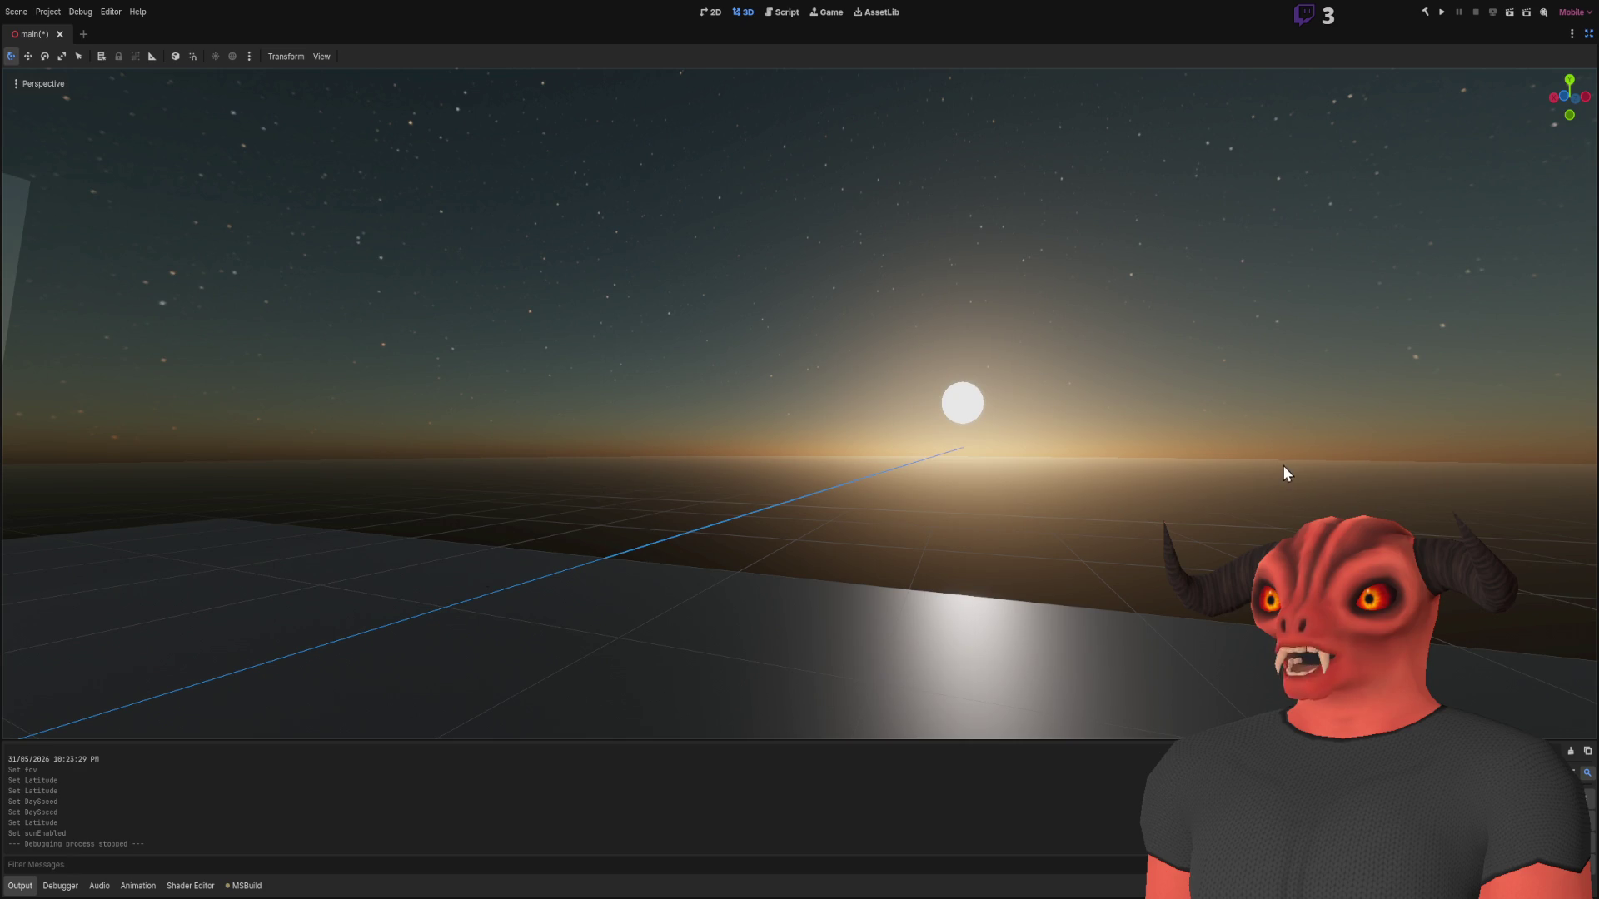
drag(1283, 457, 840, 254)
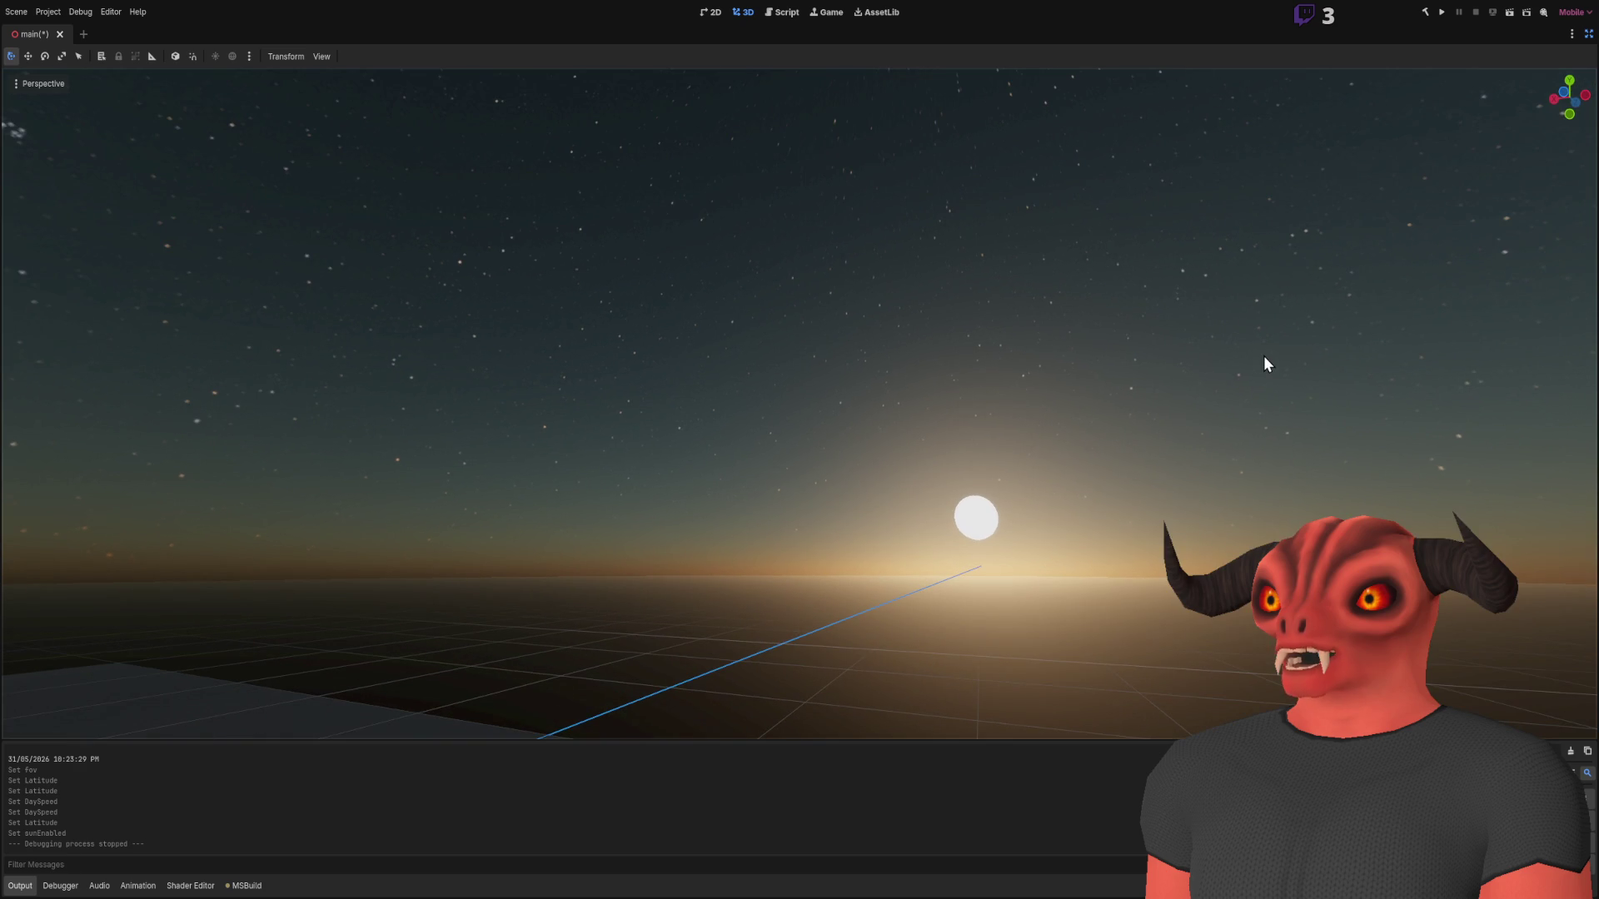
key(ctrl+shift+F11)
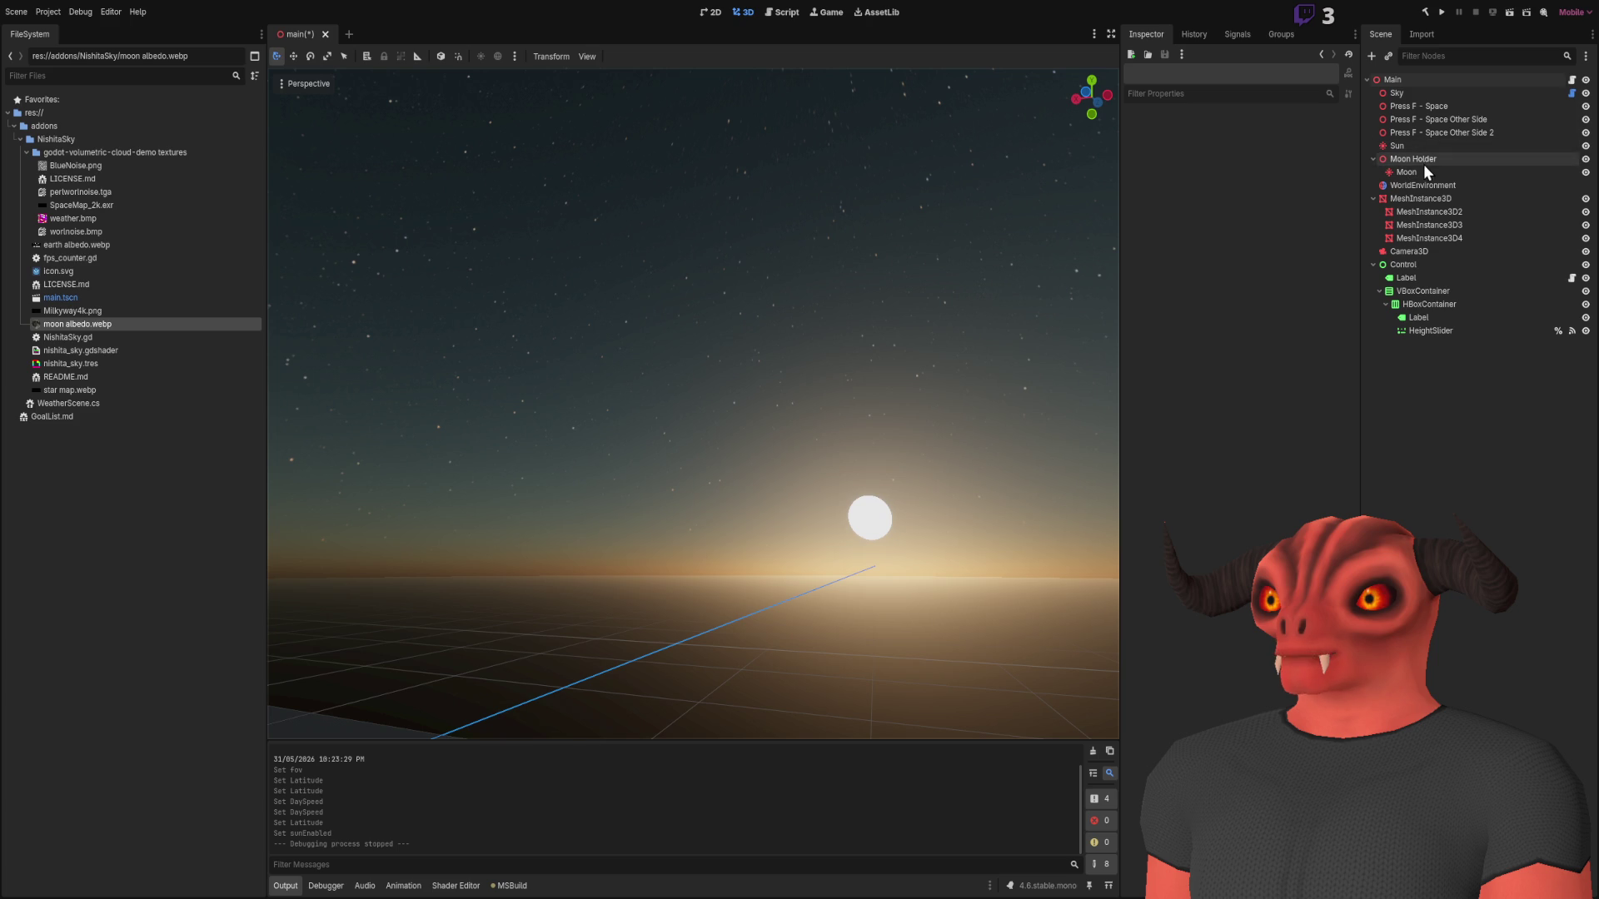
- Tick Clouds under WorldEnvironment's Environment > Sky > Sky Material settings
click(1422, 184)
click(1280, 145)
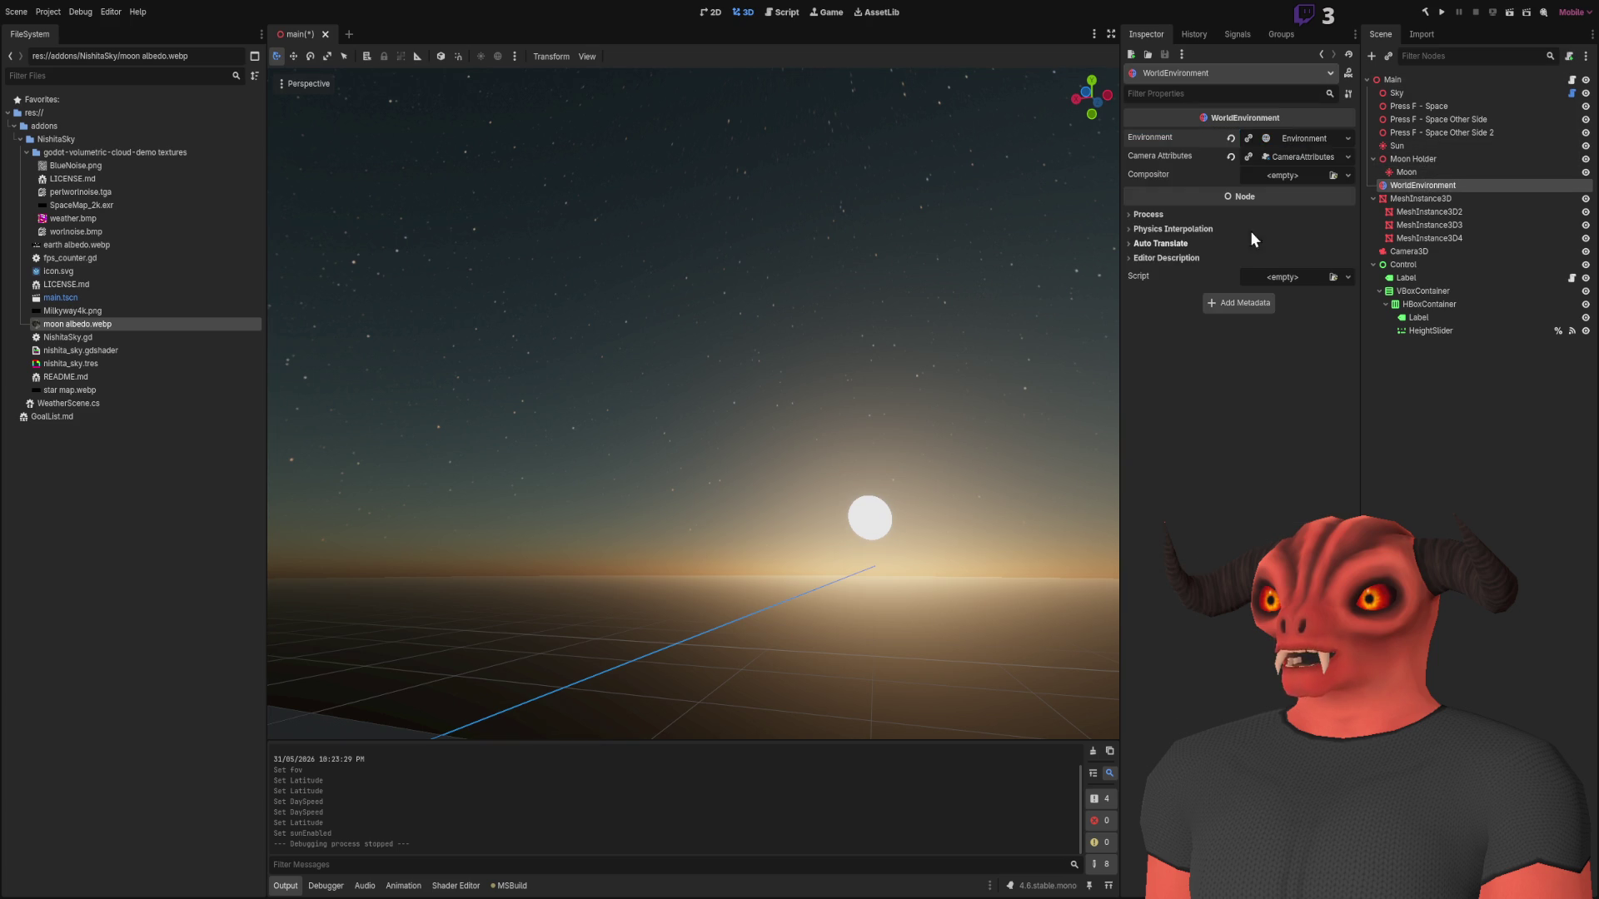
click(1299, 138)
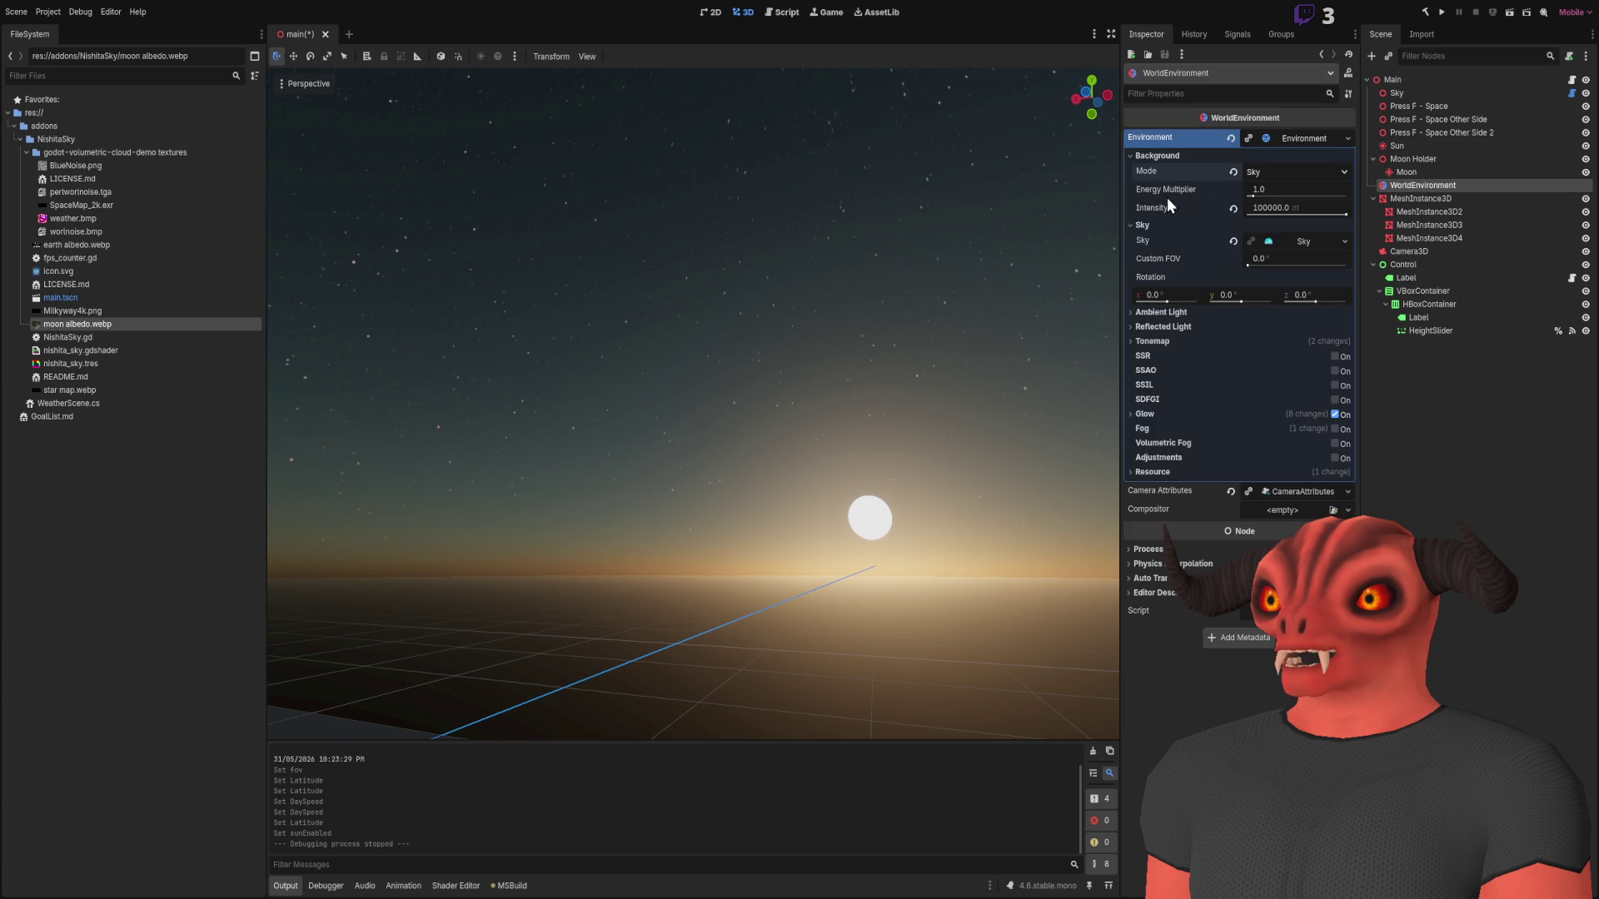
click(1216, 240)
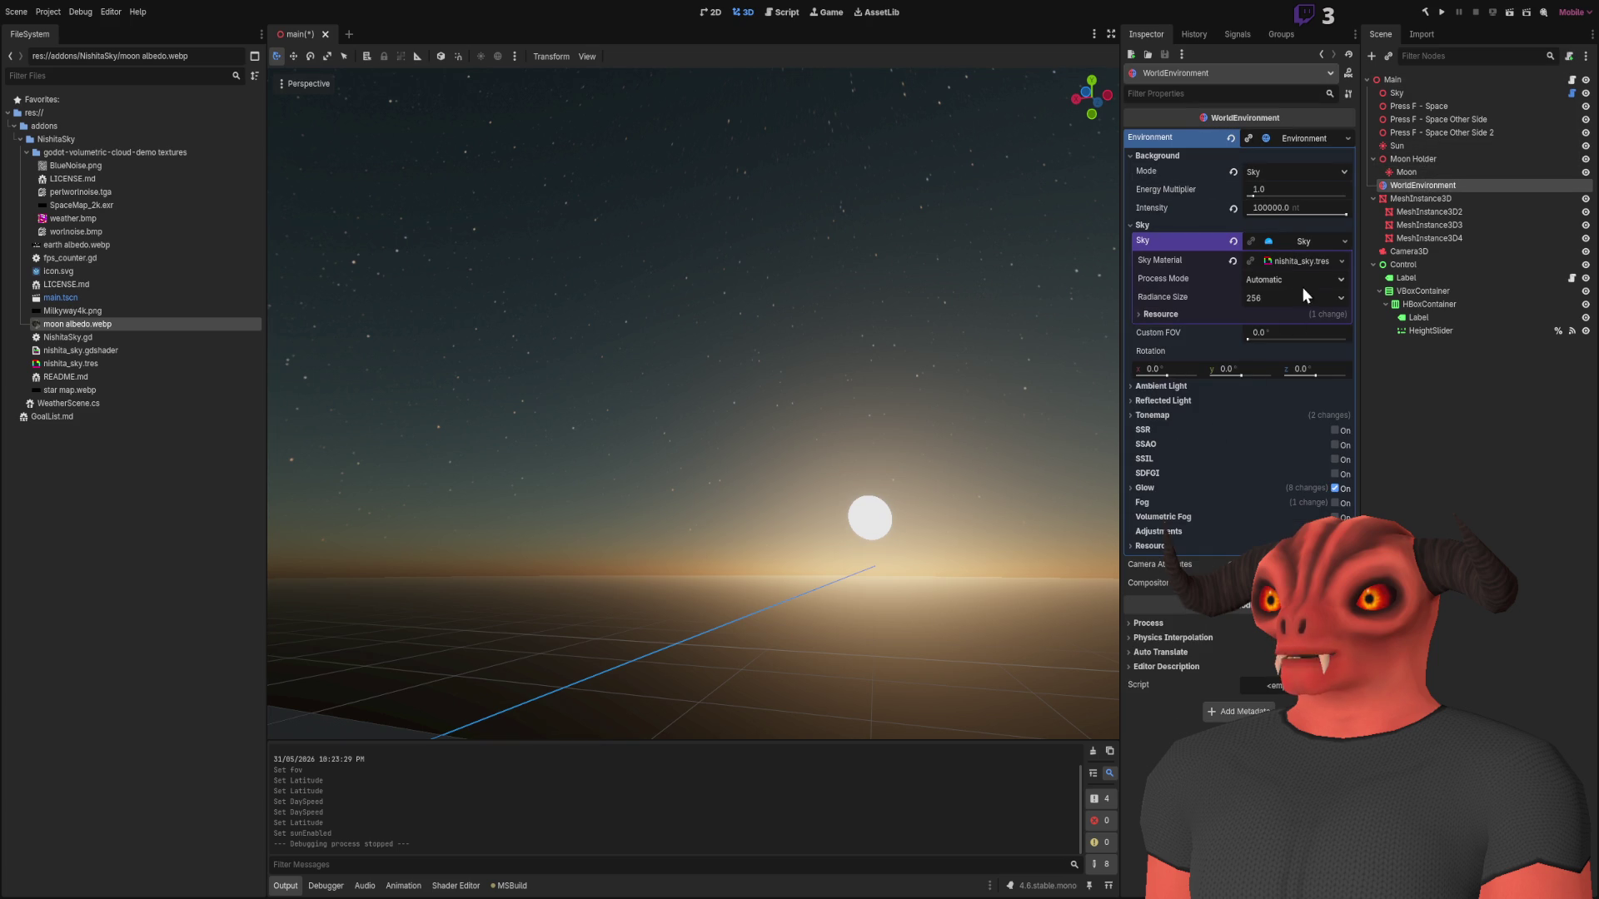
click(1296, 261)
scroll(1271, 500, down, 5)
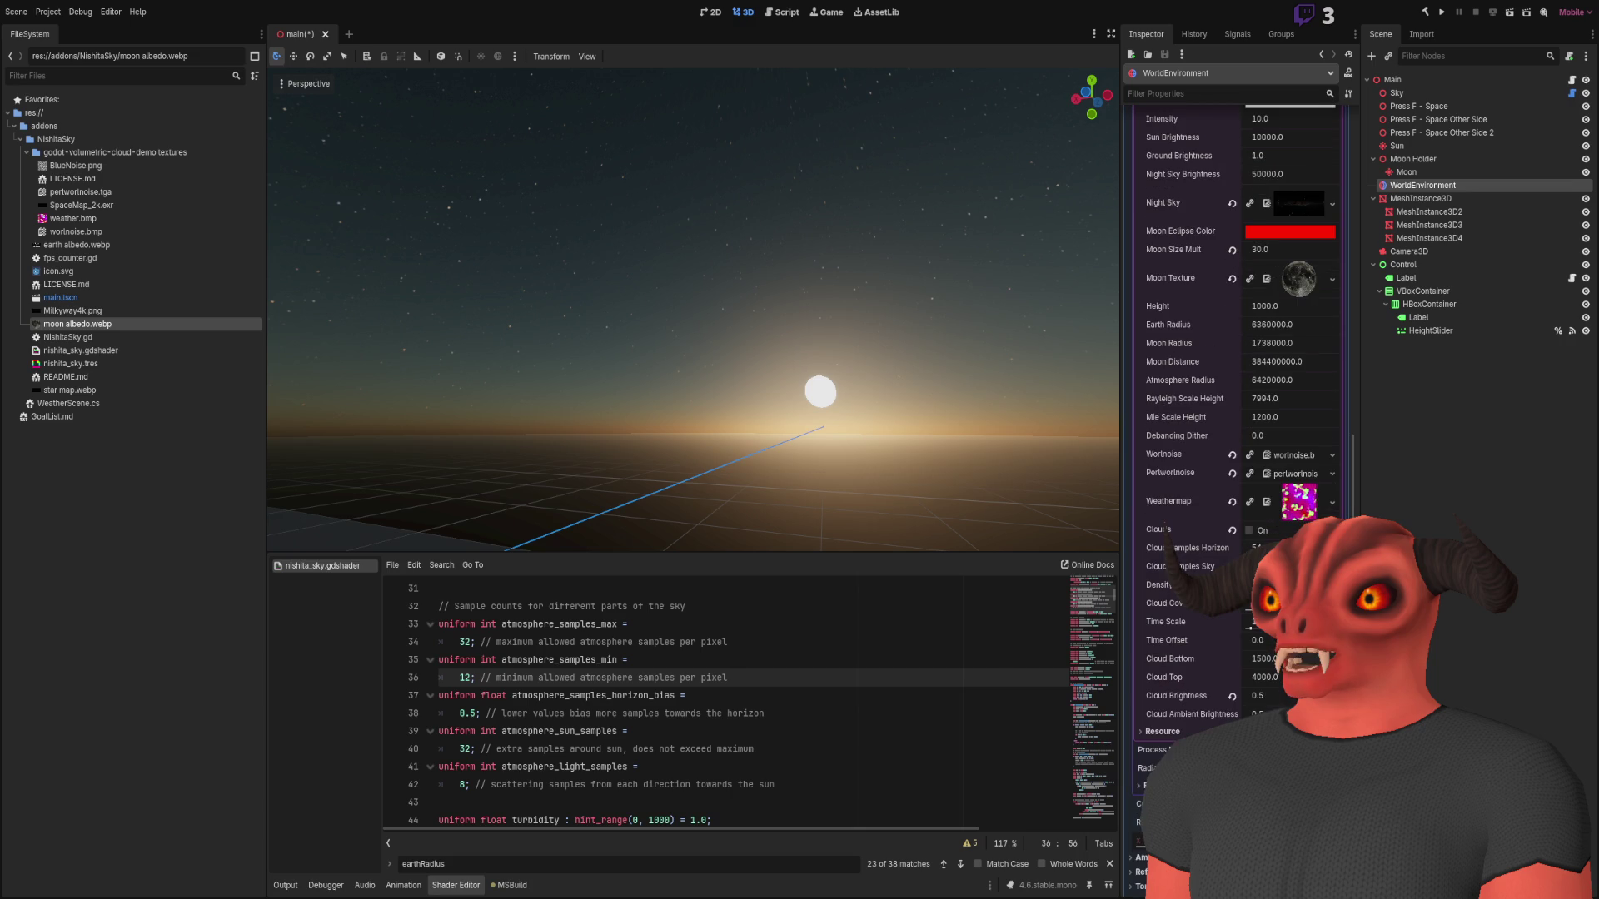
click(1249, 531)
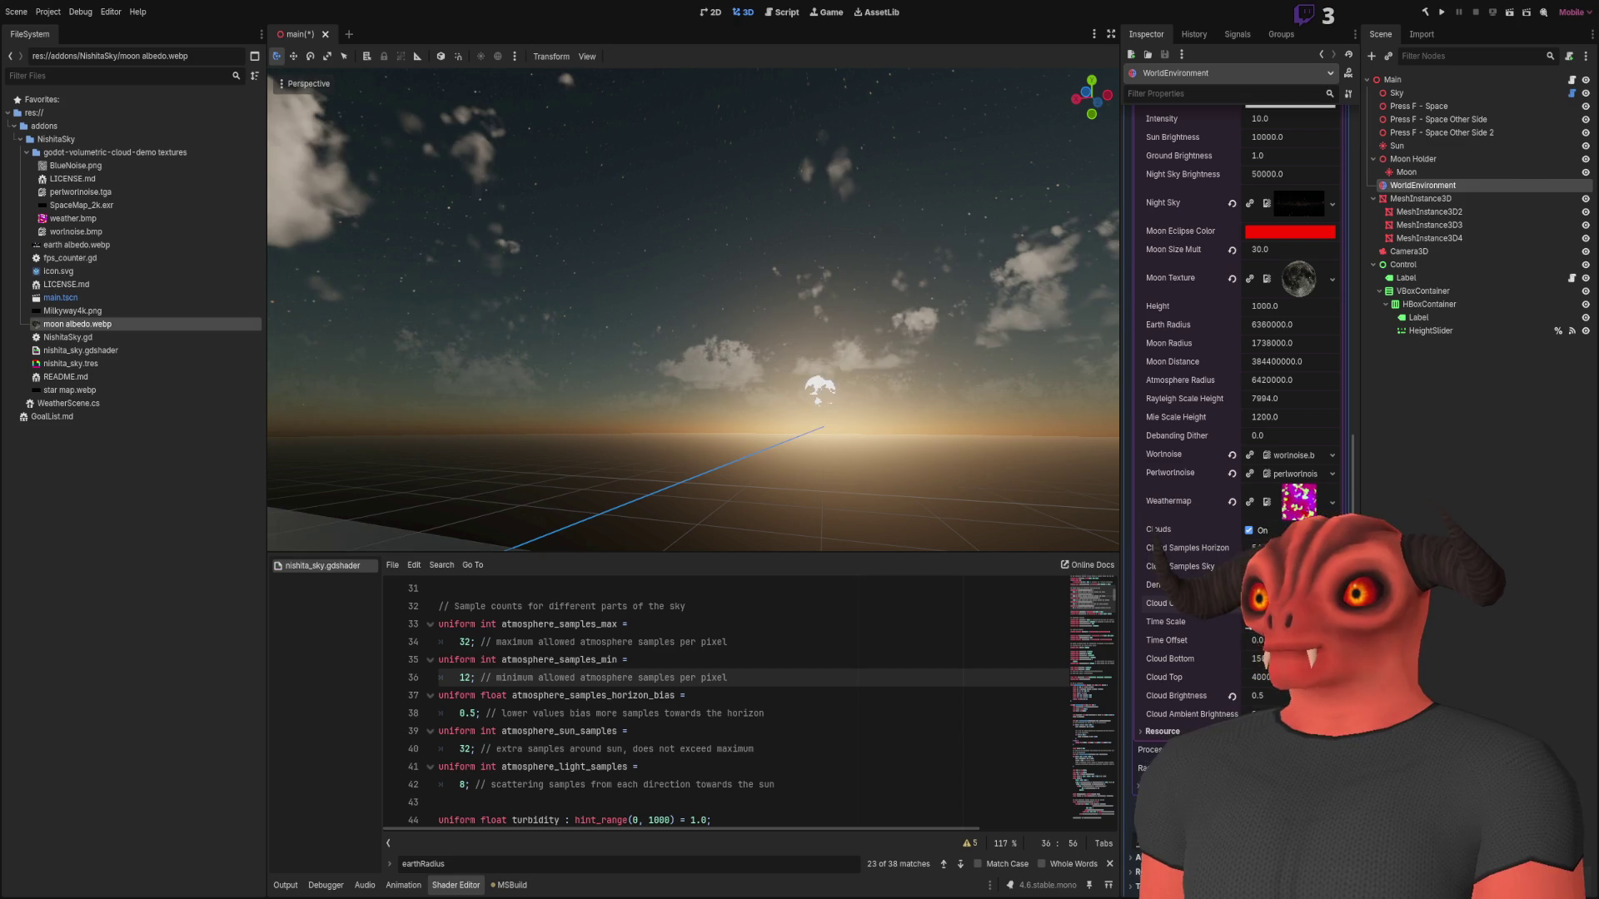
- Orbit the camera over the cloud-dotted sunset sky and expand the viewport to full width
drag(833, 392, 831, 381)
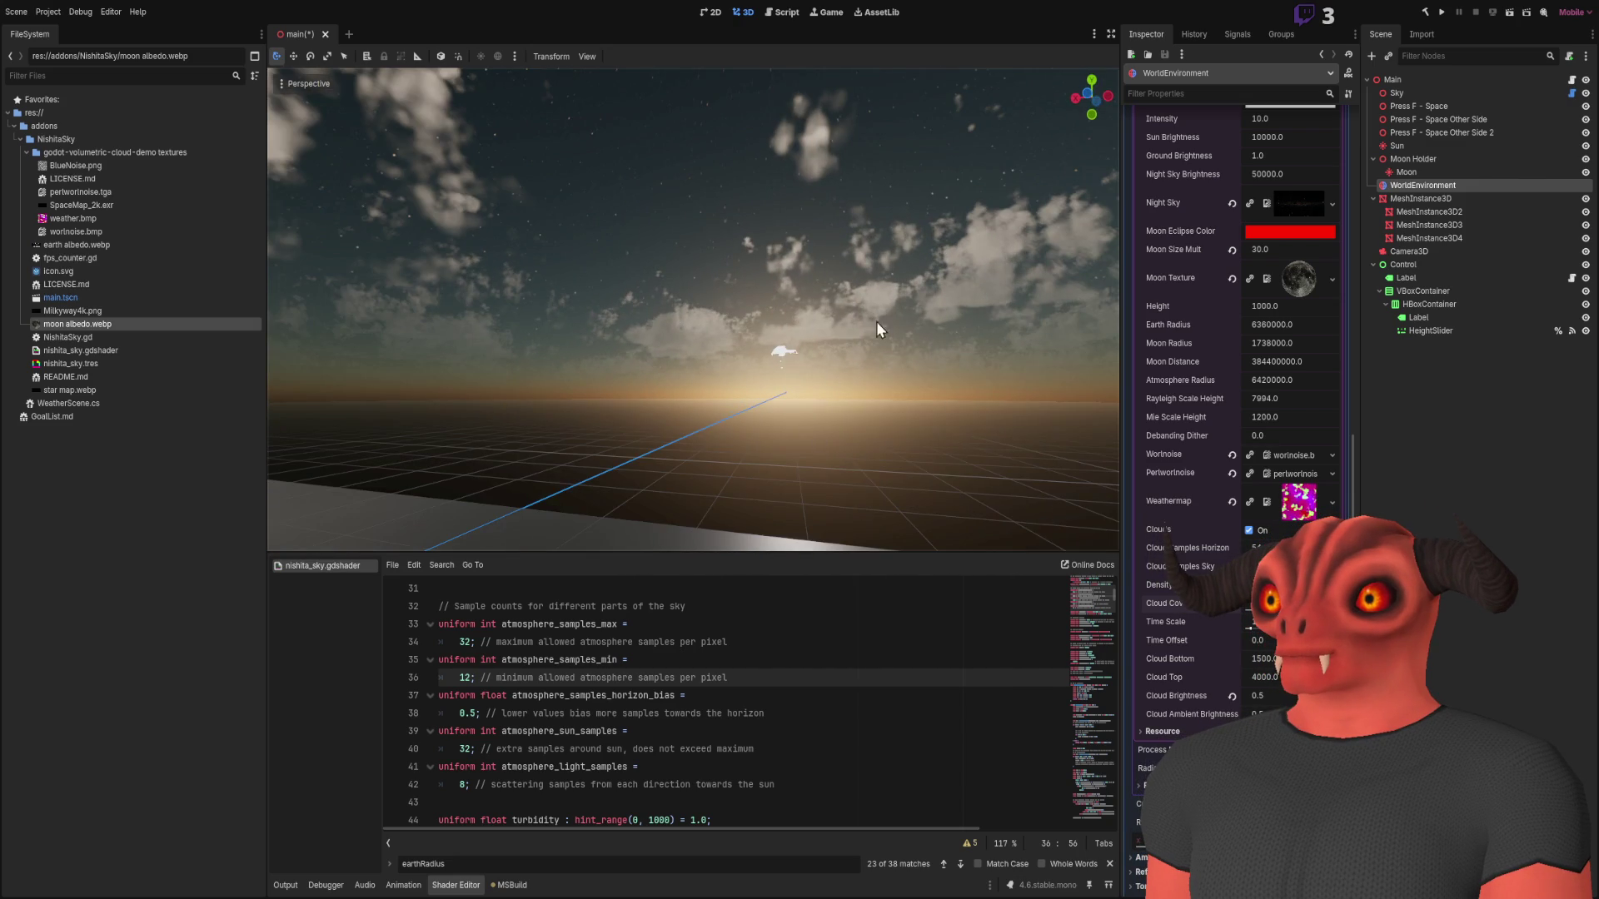
key(ctrl+shift+F11)
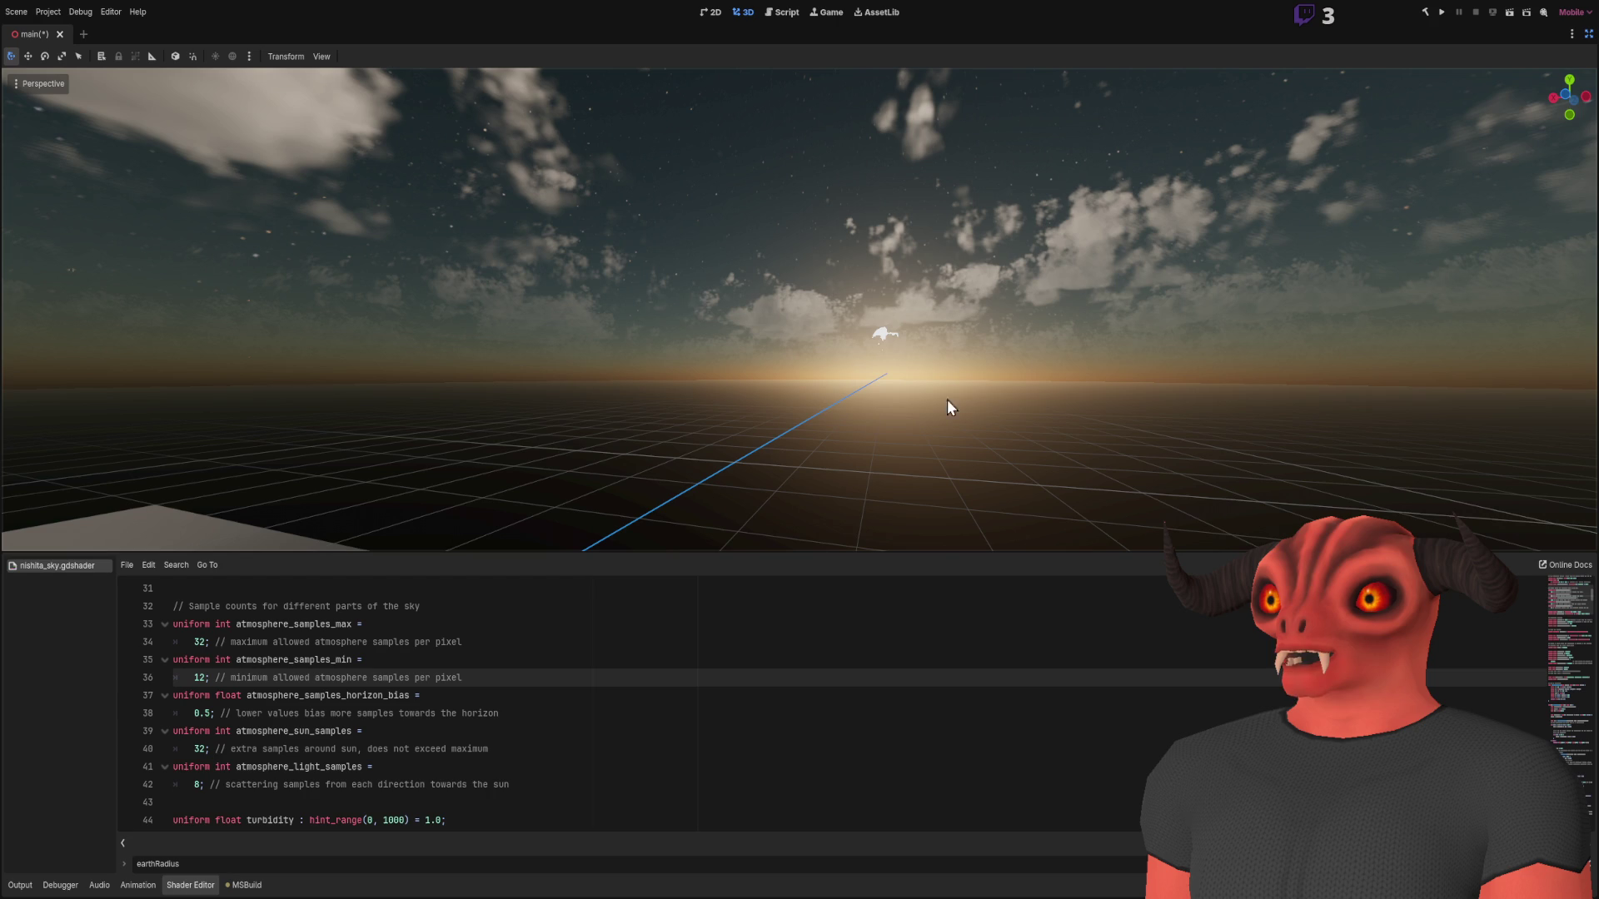
mouse_move(838, 393)
mouse_down()
mouse_move(838, 316)
mouse_move(841, 433)
mouse_move(912, 406)
mouse_move(851, 413)
mouse_move(852, 363)
mouse_up()
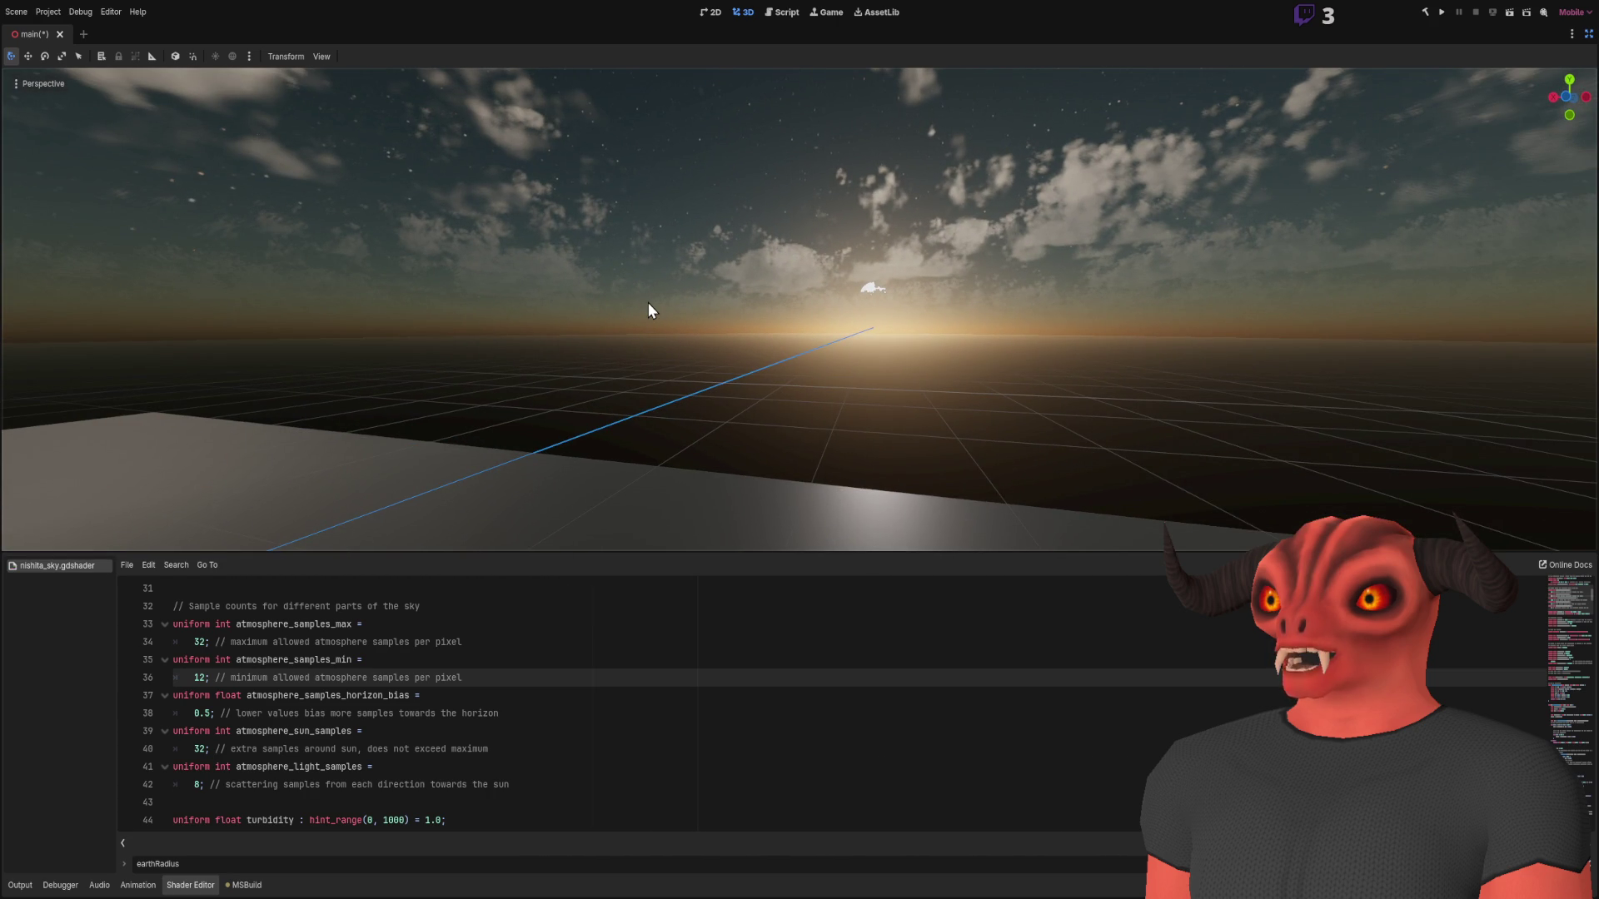
key(ctrl+shift+F11)
drag(908, 416, 884, 418)
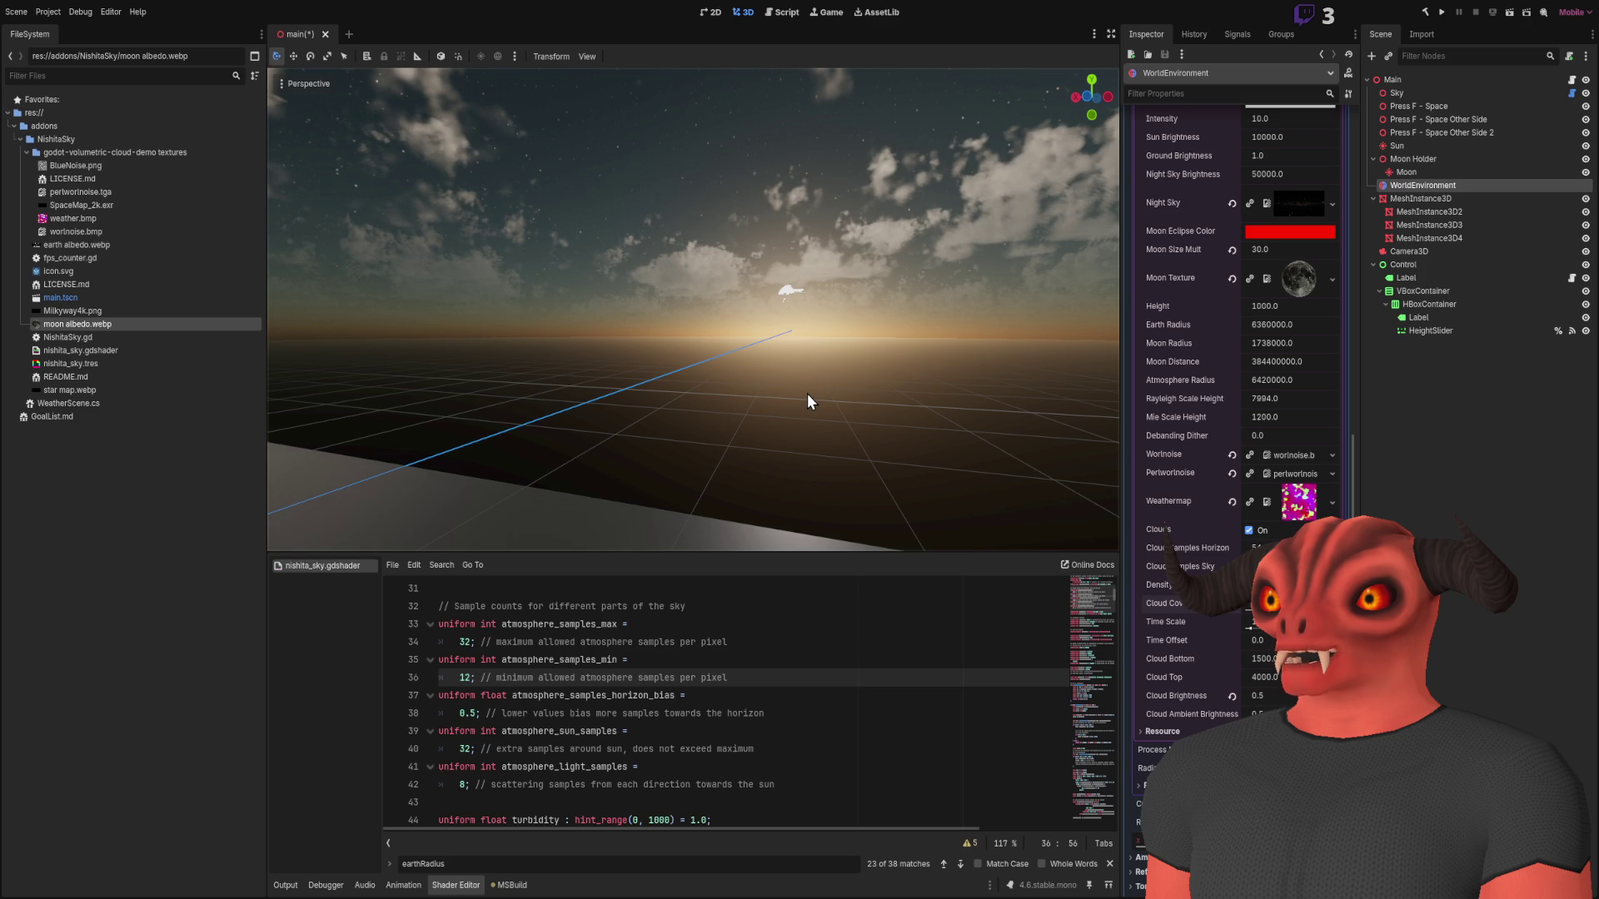
- Fly the view toward the large box and grid floor beneath the clouds, then pull back
right_click(807, 393)
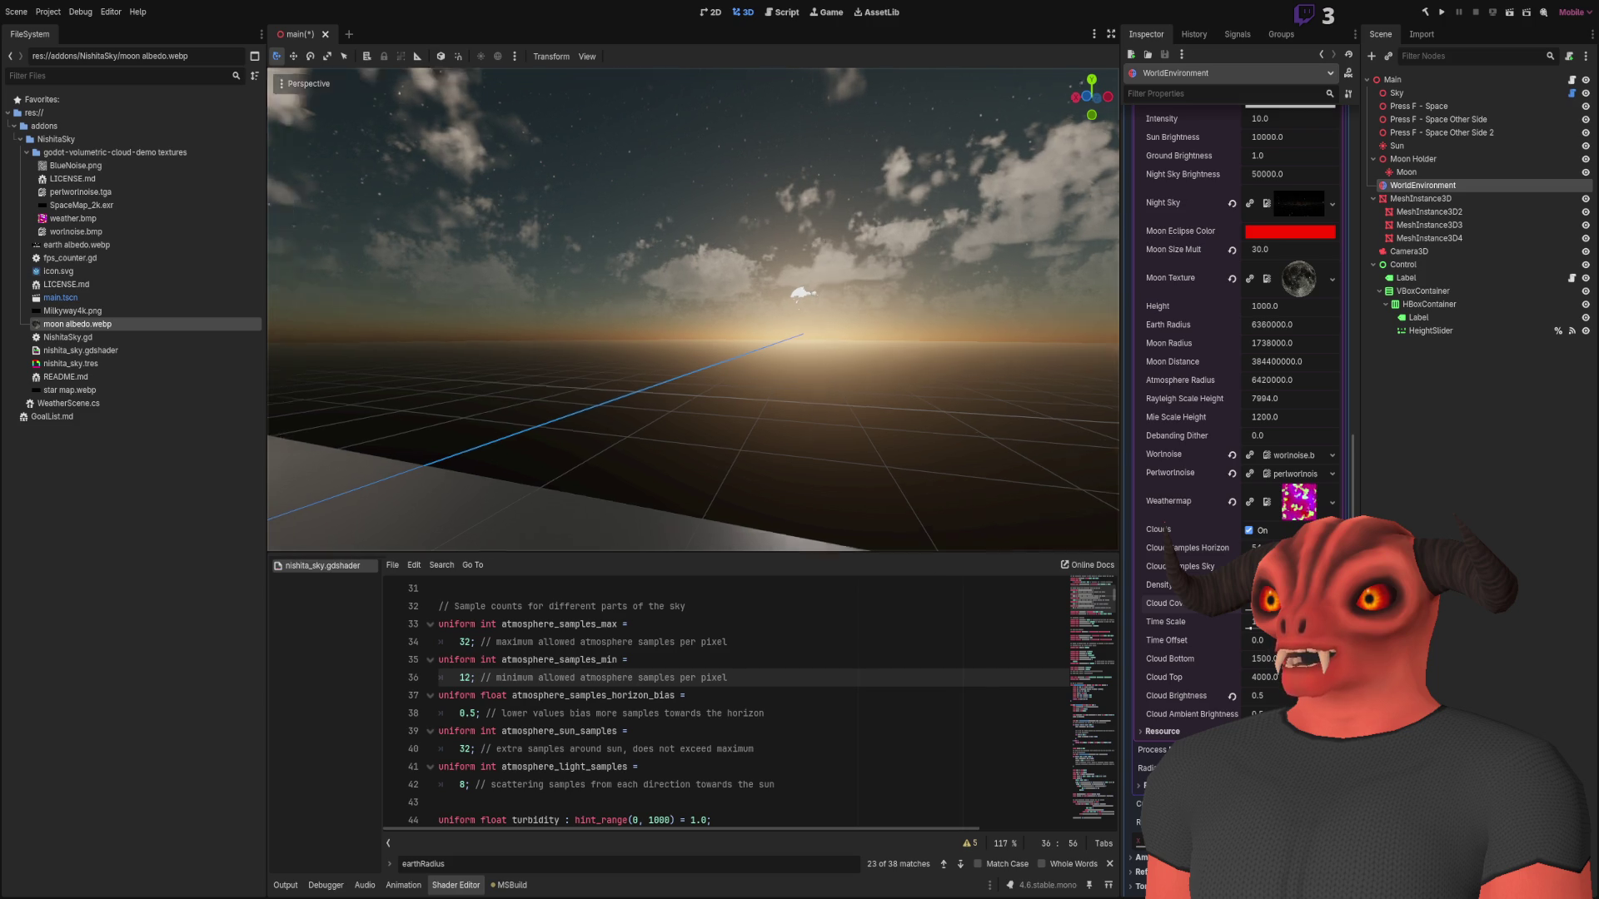
right_click(797, 400)
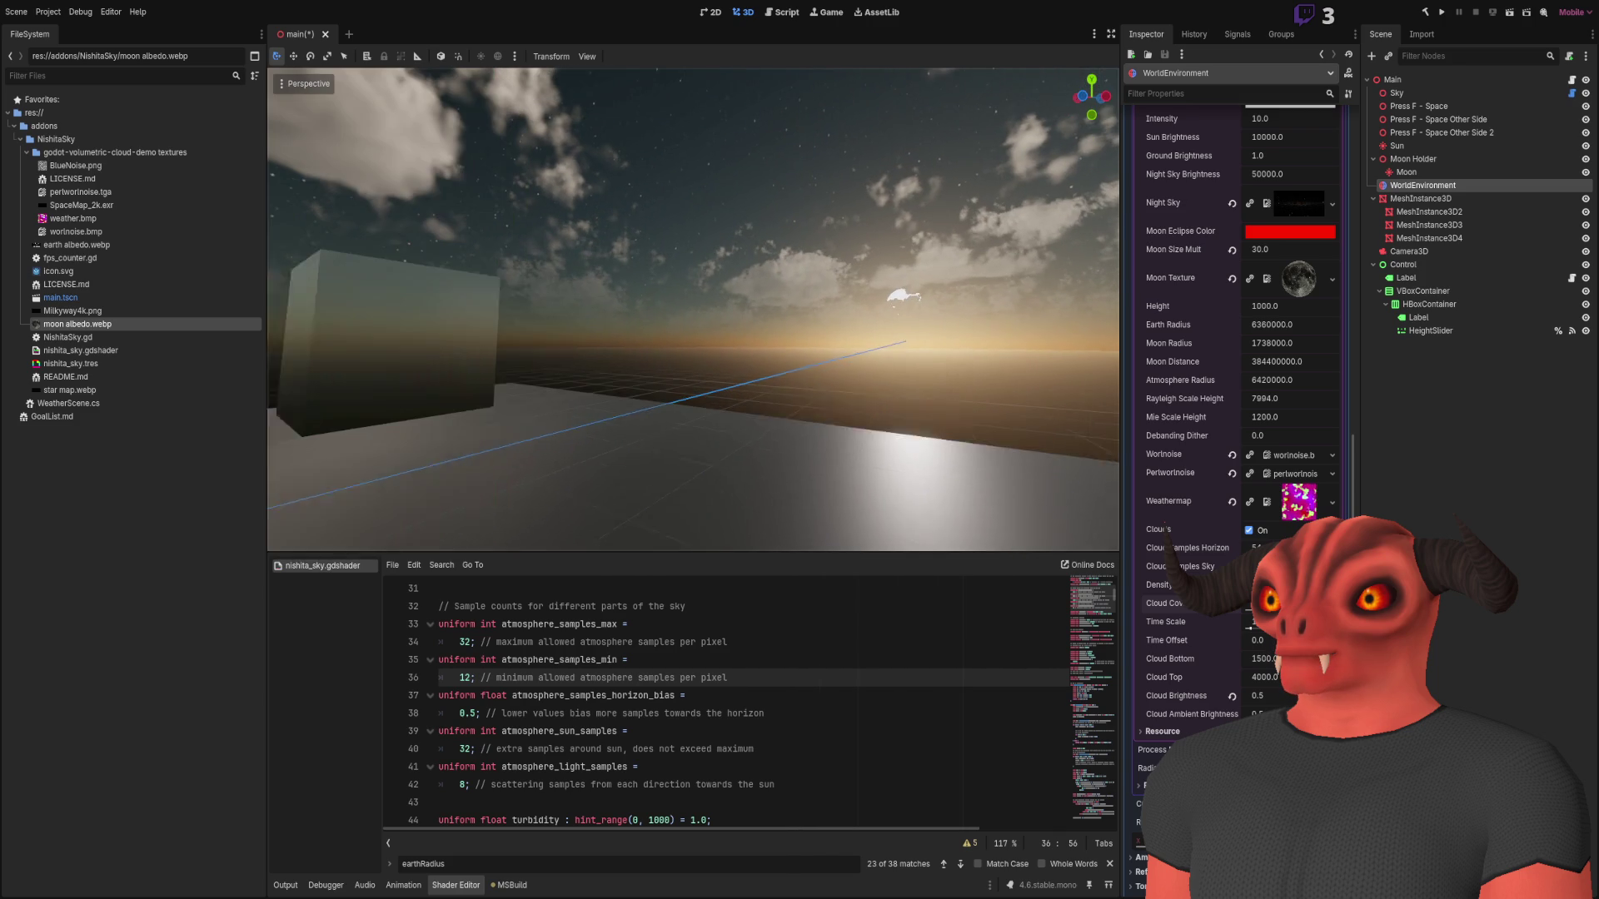